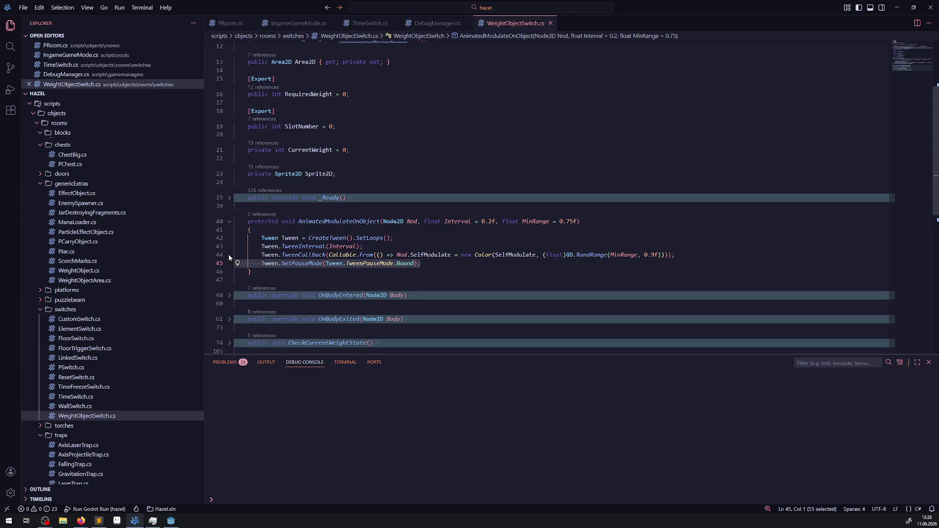
- Comment out the Tween.SetPauseMode line (line 45) in WeightObjectSwitch.cs
{"action": "key", "text": "alt+Tab"}
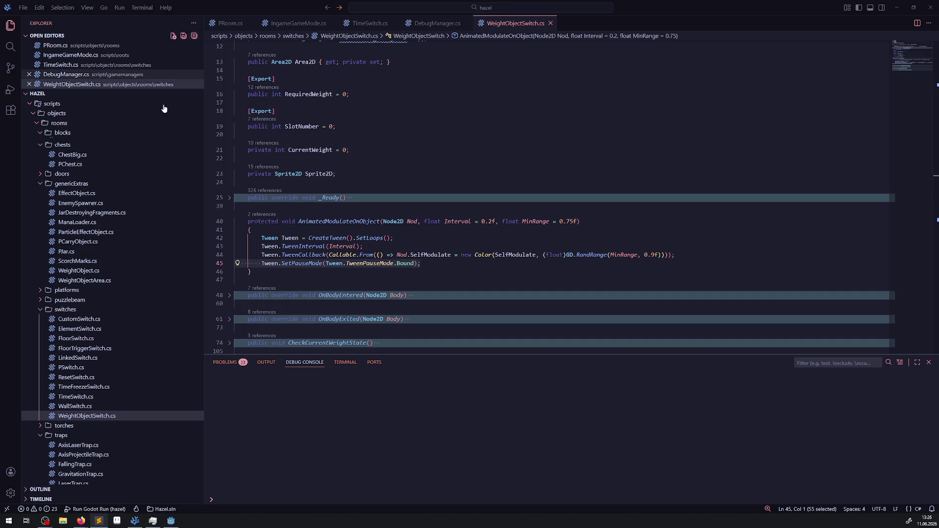
{"action": "left_click", "coordinate": [433, 266]}
{"action": "left_click_drag", "start_coordinate": [453, 267], "coordinate": [258, 264]}
{"action": "left_click", "coordinate": [258, 264]}
{"action": "key", "text": "ctrl+slash"}
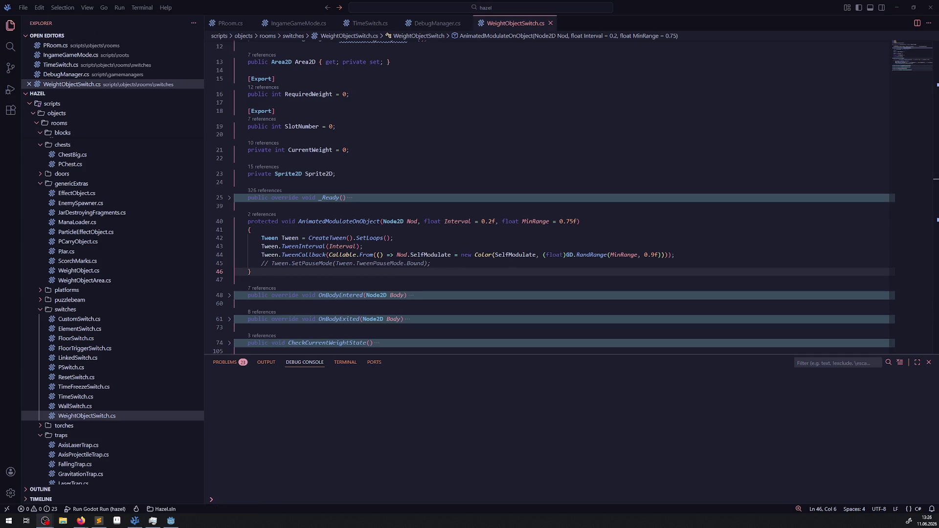
- In Godot, select the TimeSwitch node in the debug room and open its TimeSwitch.cs script
{"action": "key", "text": "alt+Tab"}
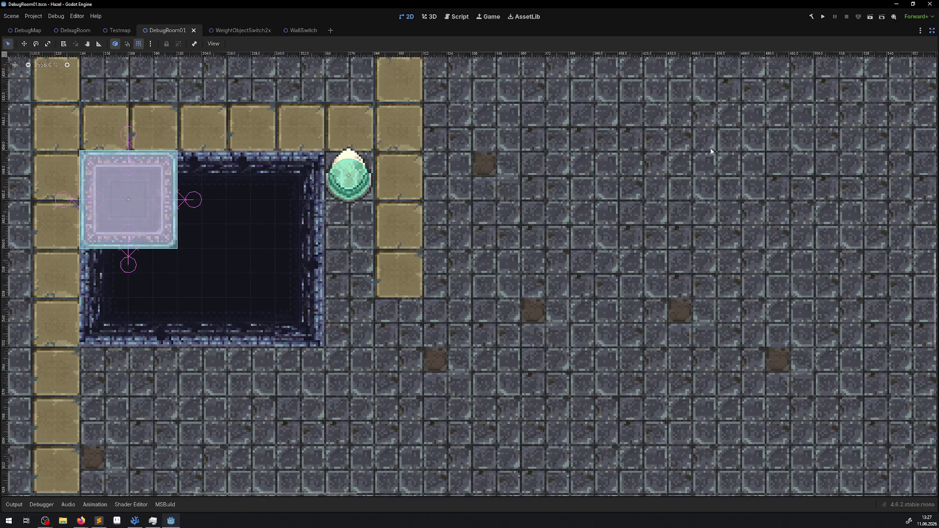
{"action": "scroll", "coordinate": [429, 185], "scroll_direction": "down", "scroll_amount": 5}
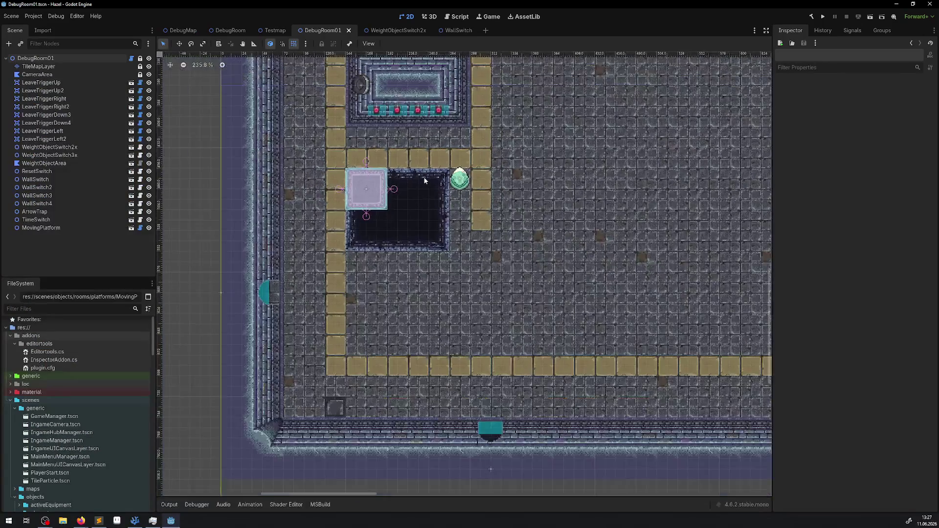
{"action": "left_click", "coordinate": [463, 181]}
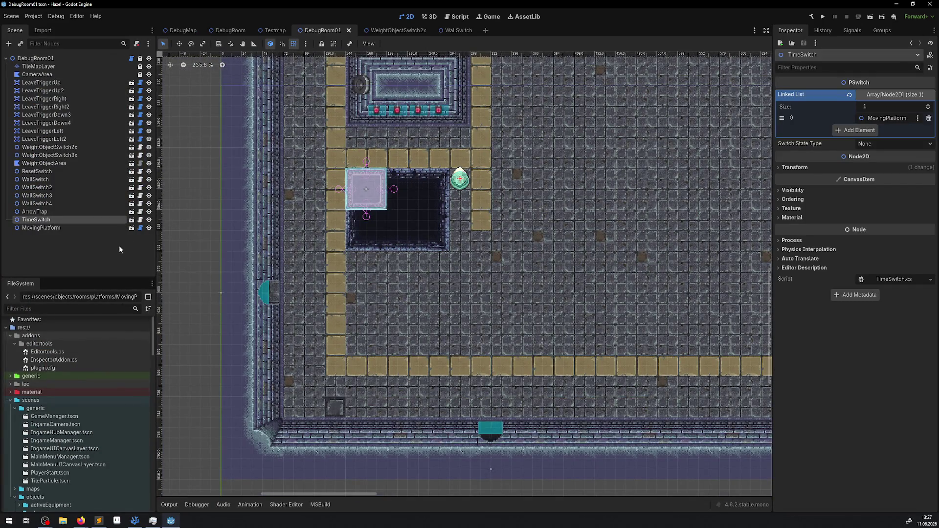
{"action": "left_click", "coordinate": [141, 220]}
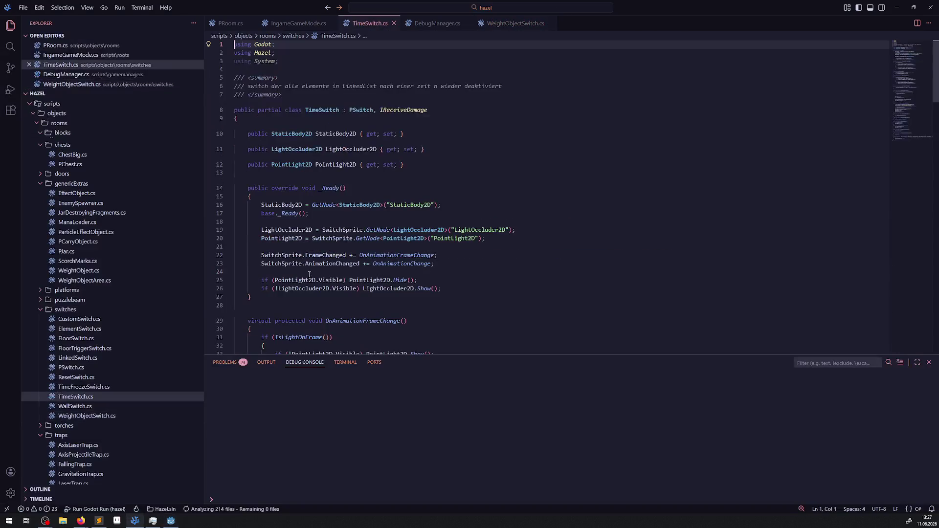
- Check the parent PSwitch._Ready definition via Go to Definition, then return to TimeSwitch
{"action": "scroll", "coordinate": [405, 180], "scroll_direction": "down", "scroll_amount": 3}
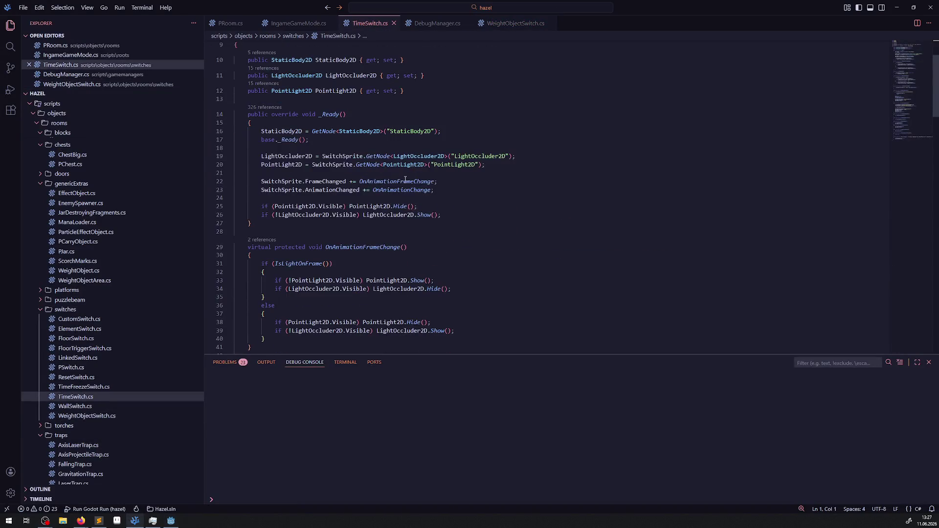
{"action": "left_click", "coordinate": [282, 131]}
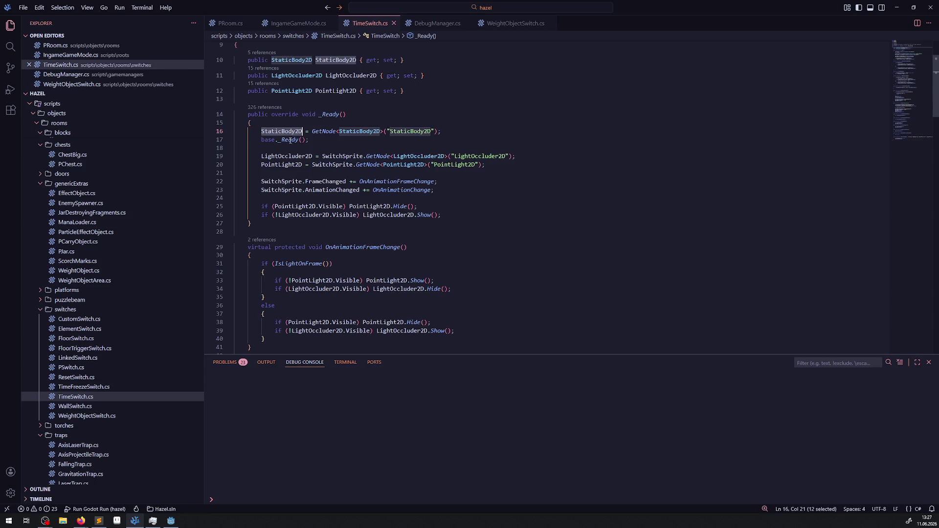
{"action": "right_click", "coordinate": [291, 142]}
{"action": "left_click", "coordinate": [320, 149]}
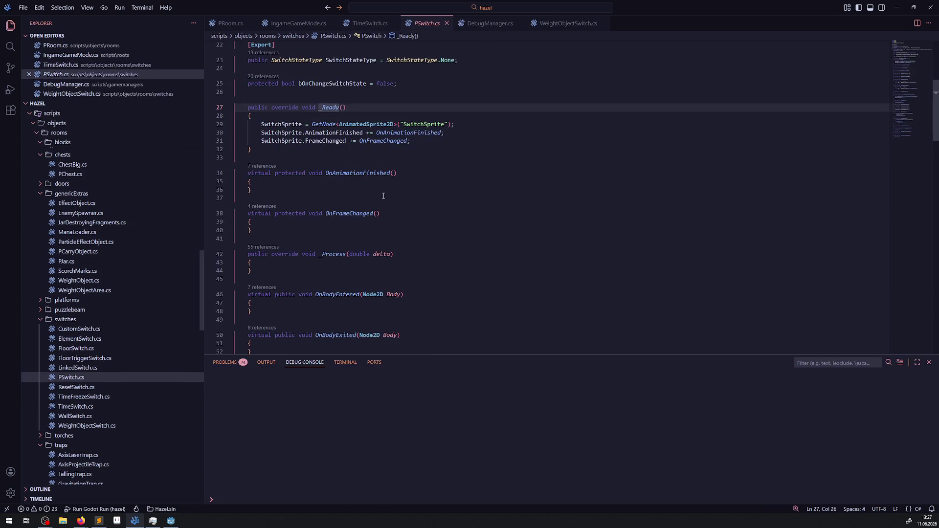
{"action": "key", "text": "alt+Left"}
- Move the StaticBody2D = GetNode<StaticBody2D>("StaticBody2D") line below base._Ready() and save
{"action": "left_click_drag", "start_coordinate": [441, 131], "coordinate": [253, 132]}
{"action": "key", "text": "ctrl+c"}
{"action": "key", "text": "BackSpace"}
{"action": "key", "text": "BackSpace"}
{"action": "key", "text": "BackSpace"}
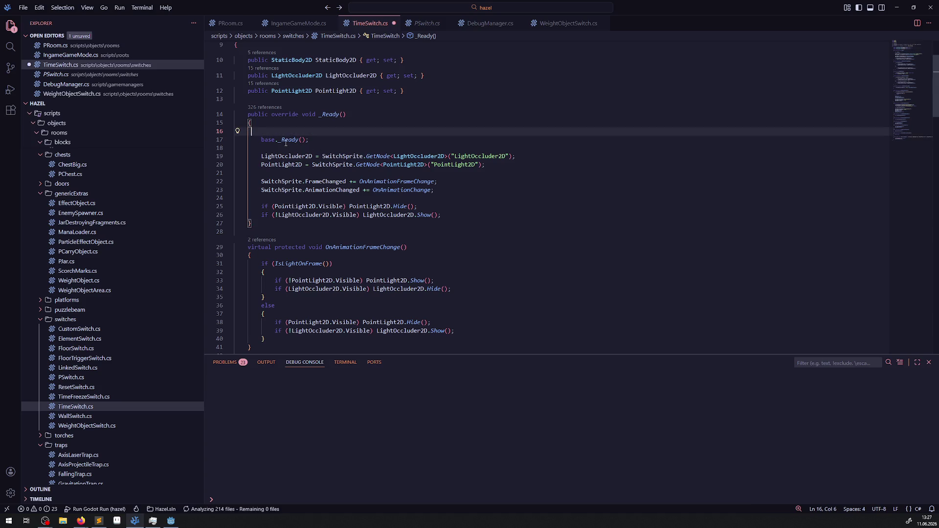
{"action": "key", "text": "Delete"}
{"action": "key", "text": "Down"}
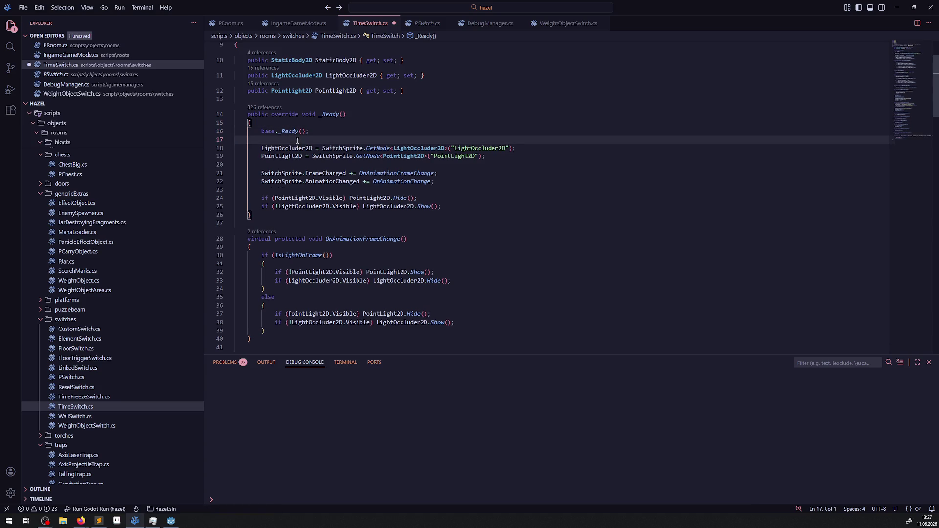
{"action": "key", "text": "Return"}
{"action": "key", "text": "ctrl+v"}
{"action": "key", "text": "ctrl+s"}
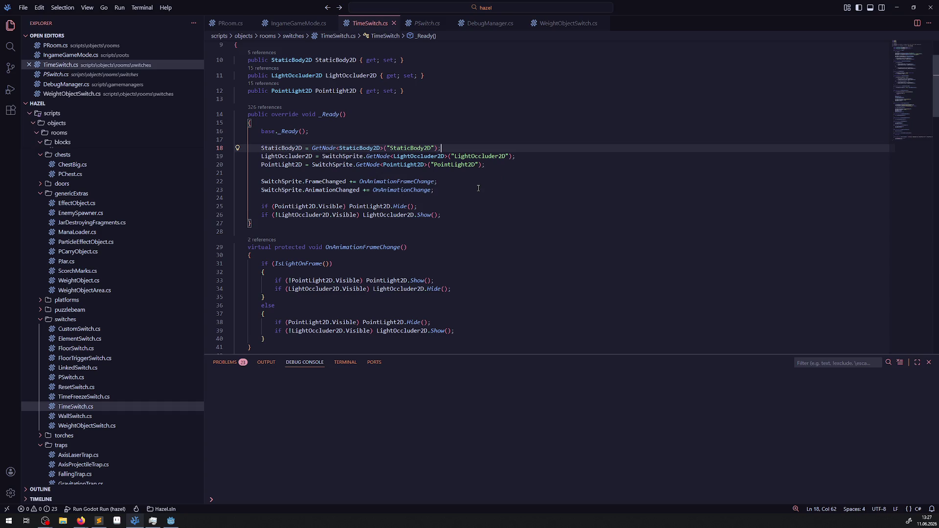
{"action": "left_click", "coordinate": [464, 197]}
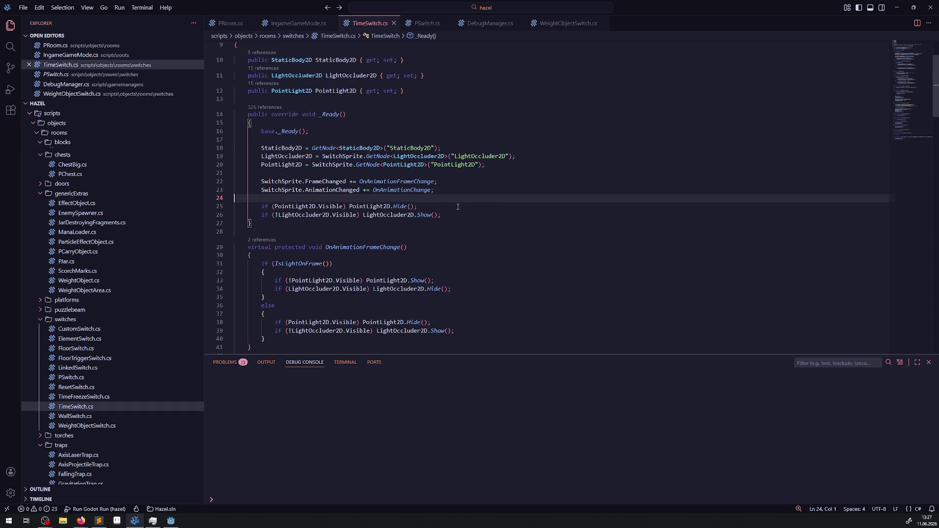
- Delete the LeaveRoomAndStopExtra and EnterRoomAndStartExtra overrides, keeping PauseRoomExtra and ContinueRoomExtra, and save
{"action": "scroll", "coordinate": [459, 206], "scroll_direction": "down", "scroll_amount": 8}
{"action": "scroll", "coordinate": [456, 211], "scroll_direction": "down", "scroll_amount": 7}
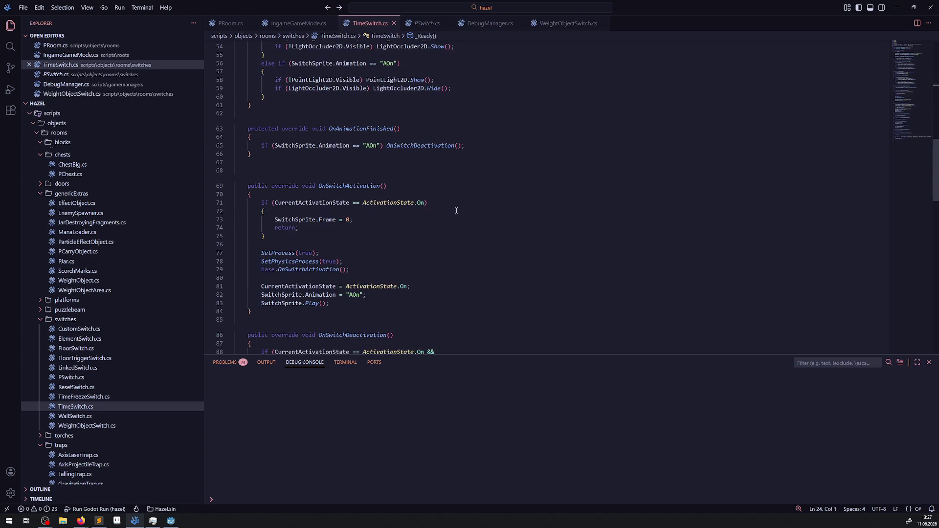
{"action": "scroll", "coordinate": [455, 211], "scroll_direction": "down", "scroll_amount": 15}
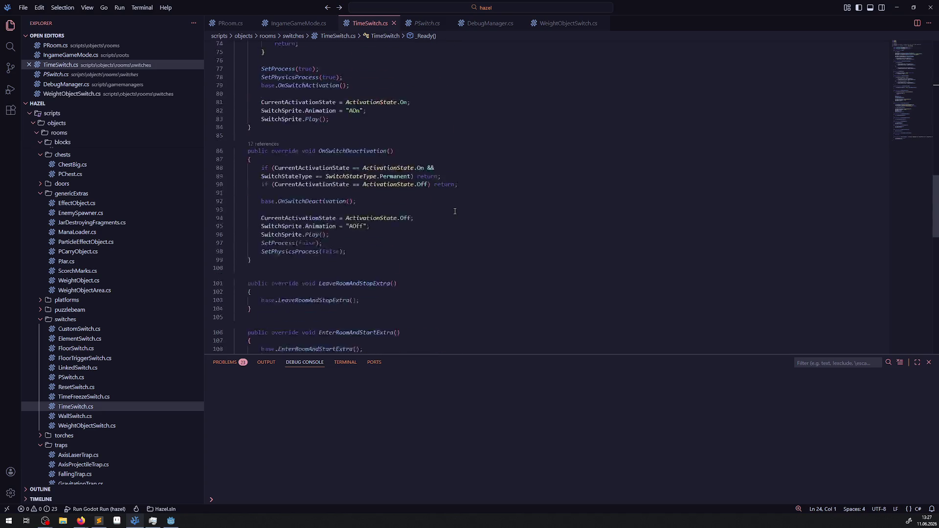
{"action": "mouse_move", "coordinate": [281, 158]}
{"action": "left_mouse_down"}
{"action": "mouse_move", "coordinate": [255, 130]}
{"action": "mouse_move", "coordinate": [230, 41]}
{"action": "mouse_move", "coordinate": [206, 146]}
{"action": "left_mouse_up"}
{"action": "key", "text": "BackSpace"}
{"action": "key", "text": "BackSpace"}
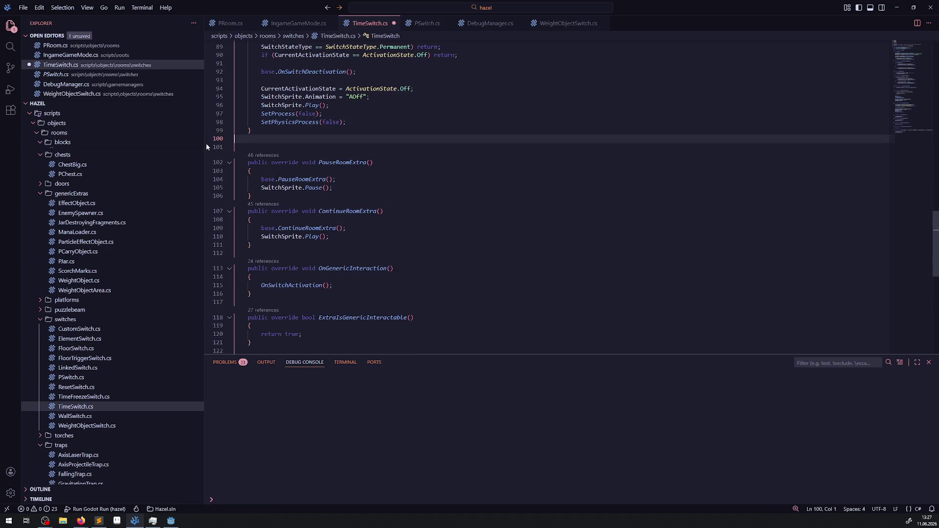
{"action": "left_click", "coordinate": [350, 188]}
{"action": "left_click_drag", "start_coordinate": [345, 148], "coordinate": [365, 248]}
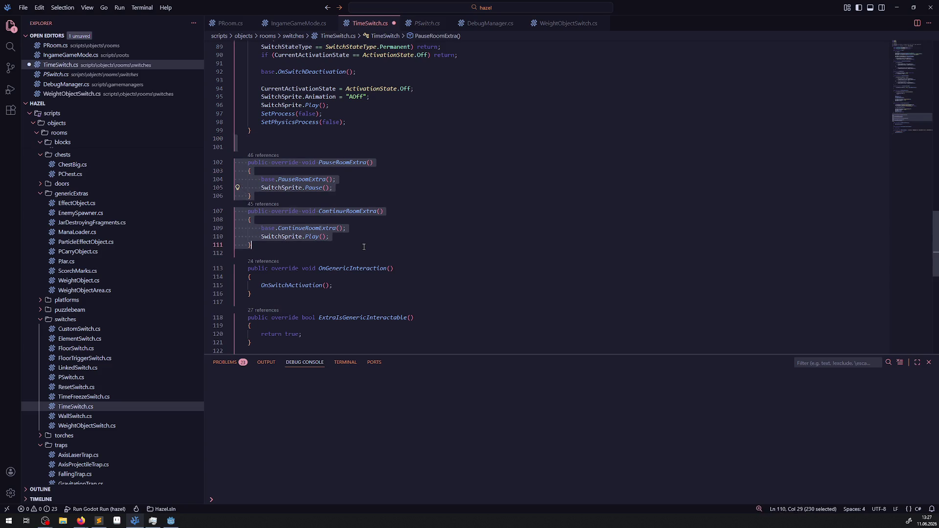
{"action": "left_click", "coordinate": [426, 228]}
{"action": "key", "text": "ctrl+s"}
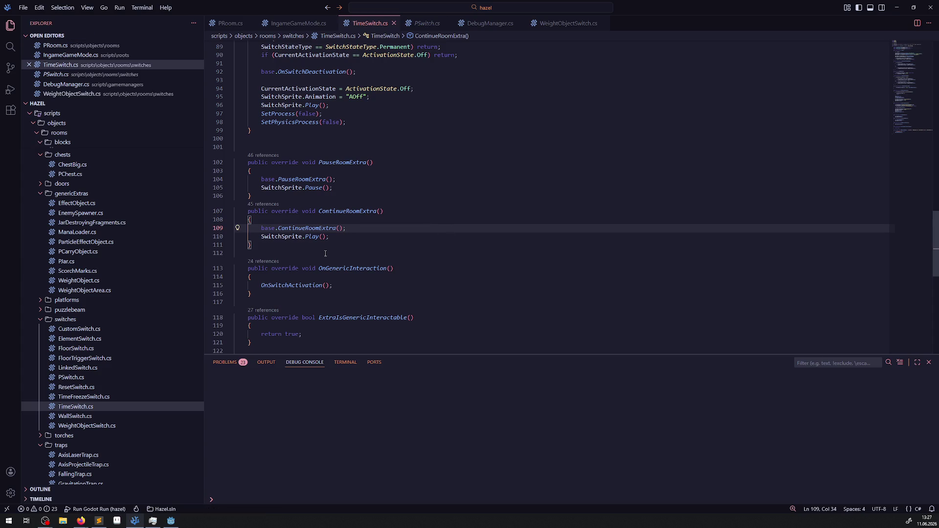
- Compare against PSwitch.cs, then return to TimeSwitch.cs's OnReceiveDamage method
{"action": "scroll", "coordinate": [326, 254], "scroll_direction": "down", "scroll_amount": 2}
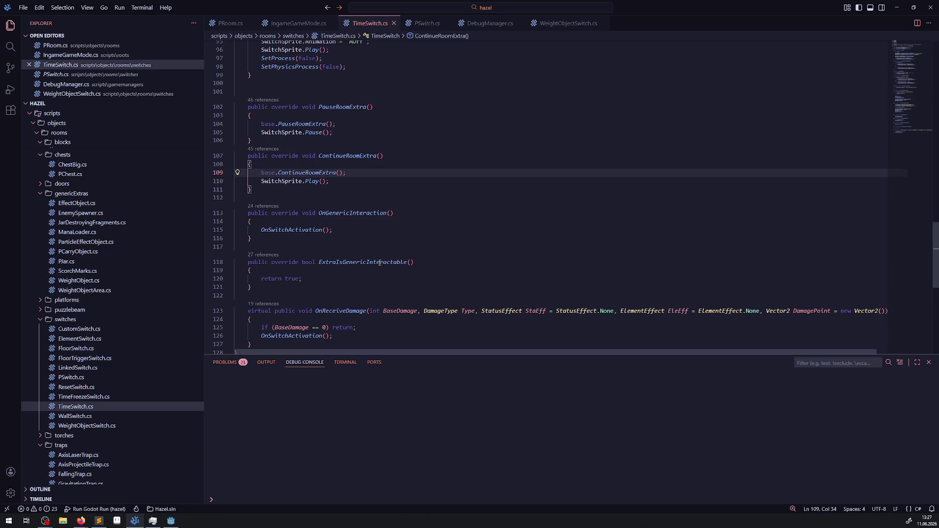
{"action": "left_click", "coordinate": [427, 23]}
{"action": "scroll", "coordinate": [387, 201], "scroll_direction": "down", "scroll_amount": 15}
{"action": "scroll", "coordinate": [387, 215], "scroll_direction": "up", "scroll_amount": 4}
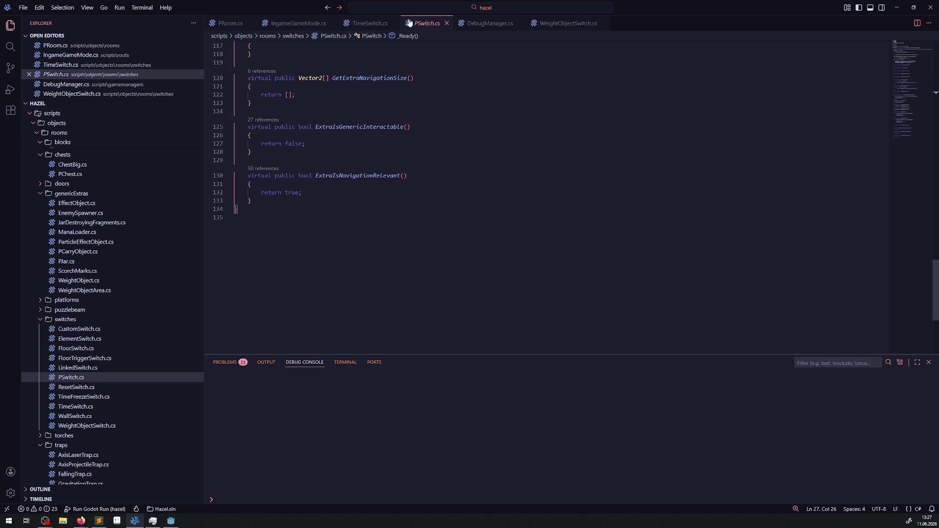
{"action": "left_click", "coordinate": [368, 23]}
{"action": "scroll", "coordinate": [387, 226], "scroll_direction": "down", "scroll_amount": 2}
{"action": "scroll", "coordinate": [387, 225], "scroll_direction": "down", "scroll_amount": 2}
{"action": "left_click", "coordinate": [350, 237]}
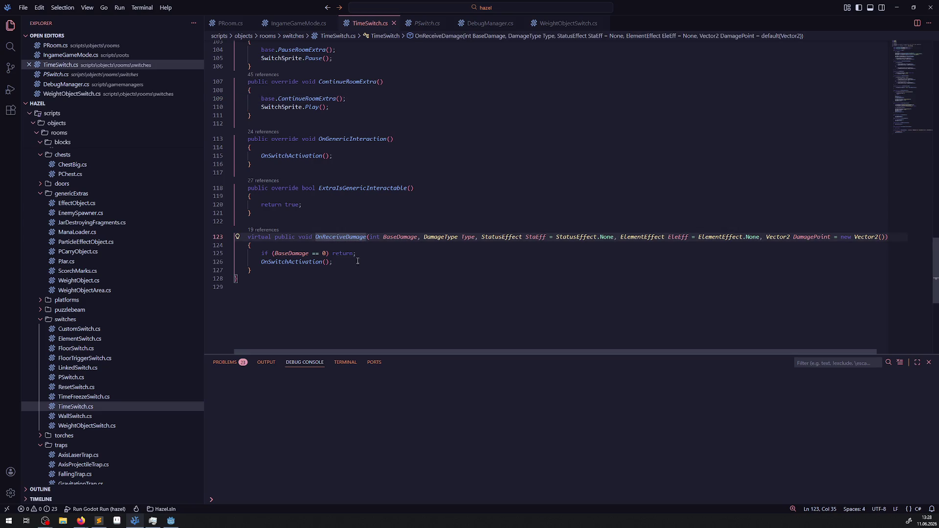
{"action": "scroll", "coordinate": [356, 262], "scroll_direction": "up", "scroll_amount": 10}
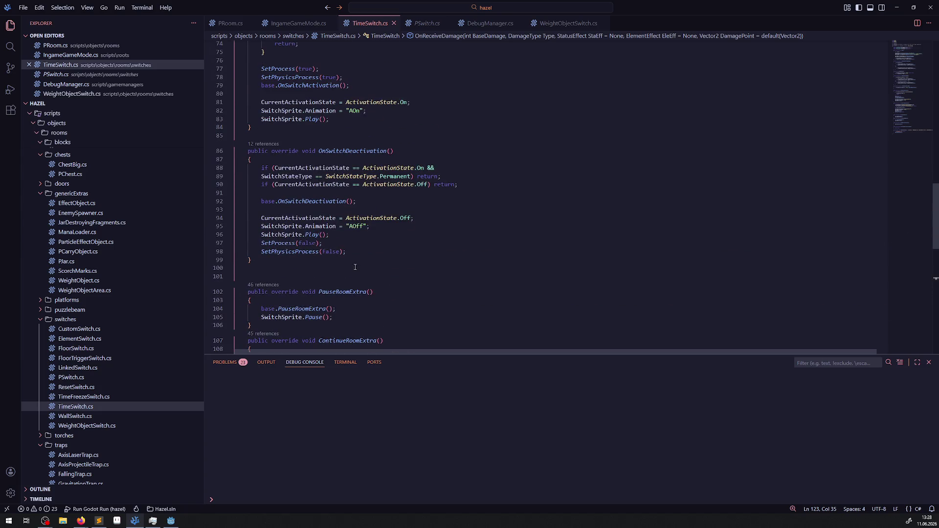
{"action": "scroll", "coordinate": [367, 196], "scroll_direction": "down", "scroll_amount": 13}
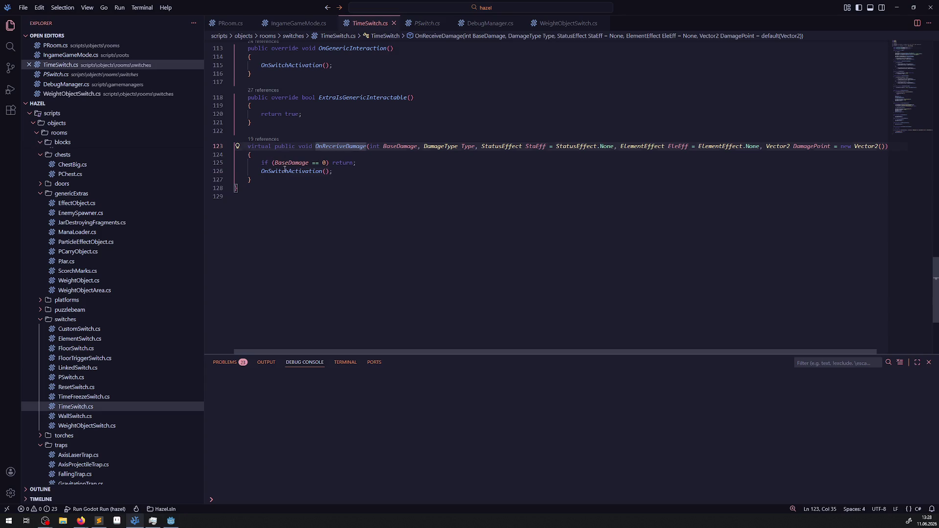
- Review the OnSwitchActivation call in OnReceiveDamage and the method's early-return if-block
{"action": "double_click", "coordinate": [285, 169]}
{"action": "scroll", "coordinate": [285, 169], "scroll_direction": "up", "scroll_amount": 10}
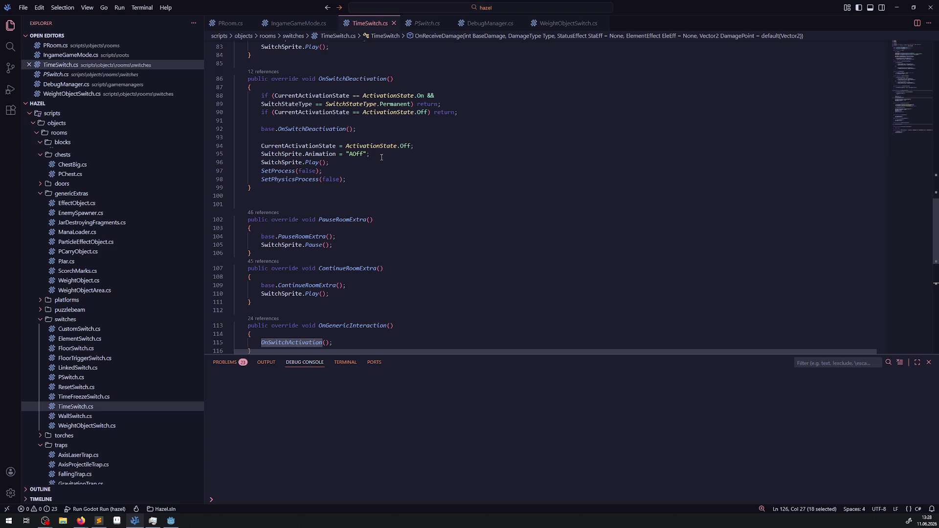
{"action": "scroll", "coordinate": [386, 176], "scroll_direction": "up", "scroll_amount": 6}
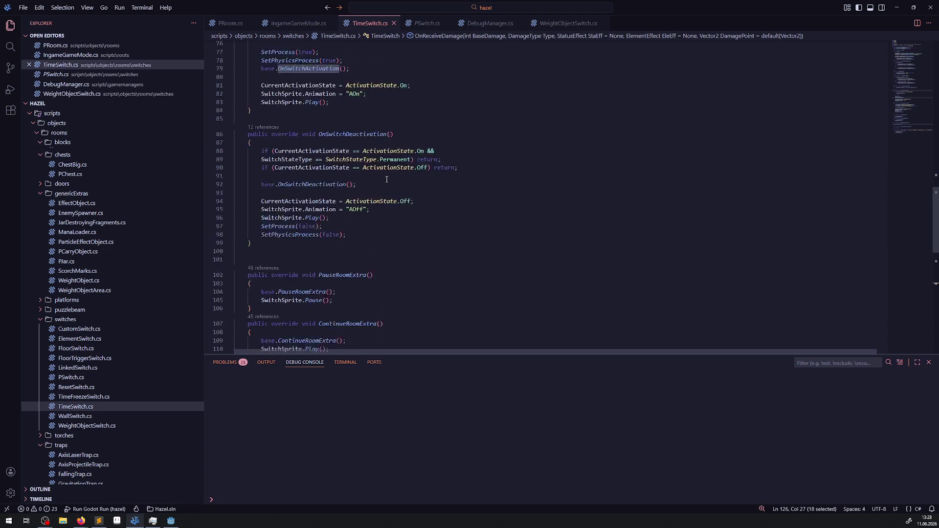
{"action": "scroll", "coordinate": [379, 217], "scroll_direction": "up", "scroll_amount": 1}
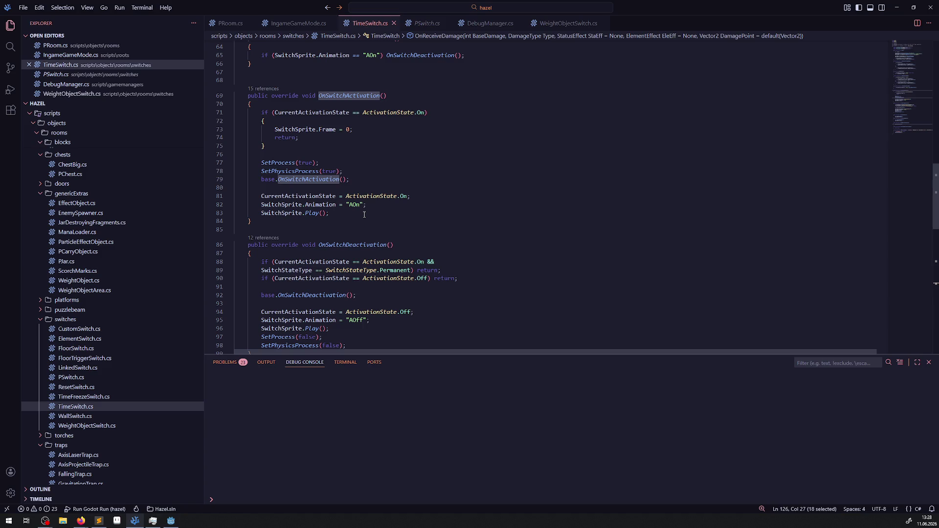
{"action": "left_click", "coordinate": [307, 143]}
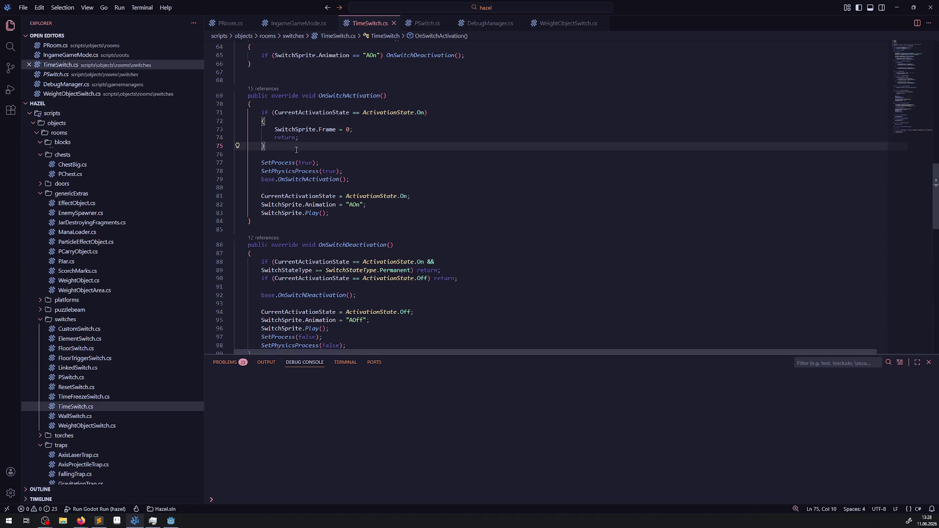
{"action": "double_click", "coordinate": [346, 96]}
{"action": "scroll", "coordinate": [338, 147], "scroll_direction": "up", "scroll_amount": 10}
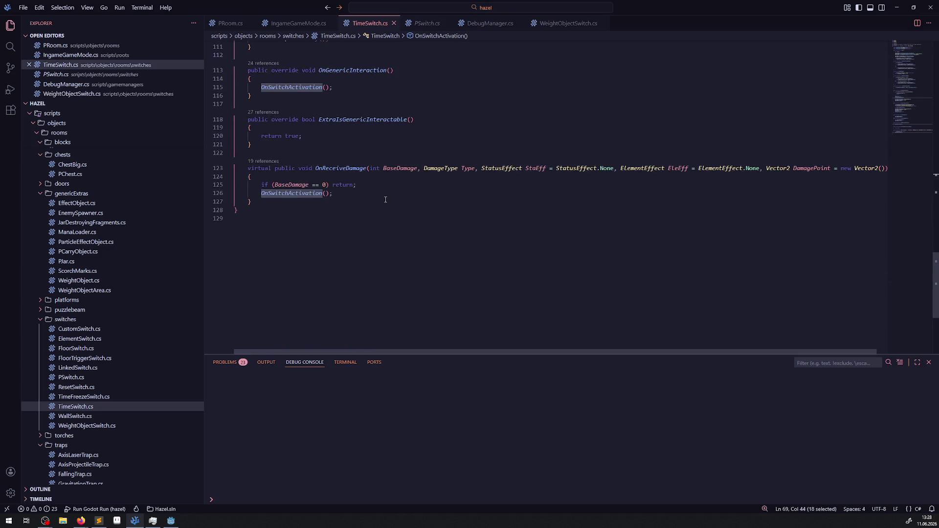
{"action": "scroll", "coordinate": [332, 200], "scroll_direction": "down", "scroll_amount": 9}
{"action": "scroll", "coordinate": [333, 200], "scroll_direction": "up", "scroll_amount": 4}
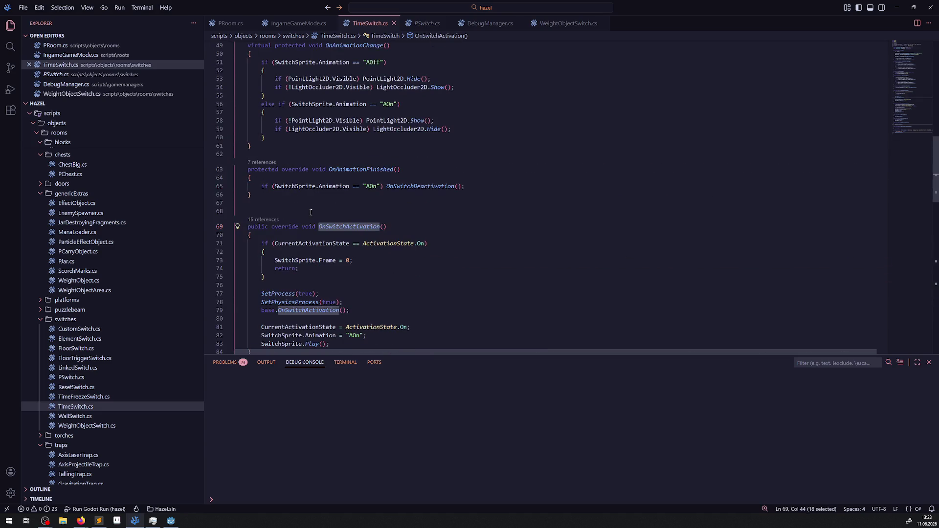
{"action": "left_click_drag", "start_coordinate": [266, 276], "coordinate": [226, 245]}
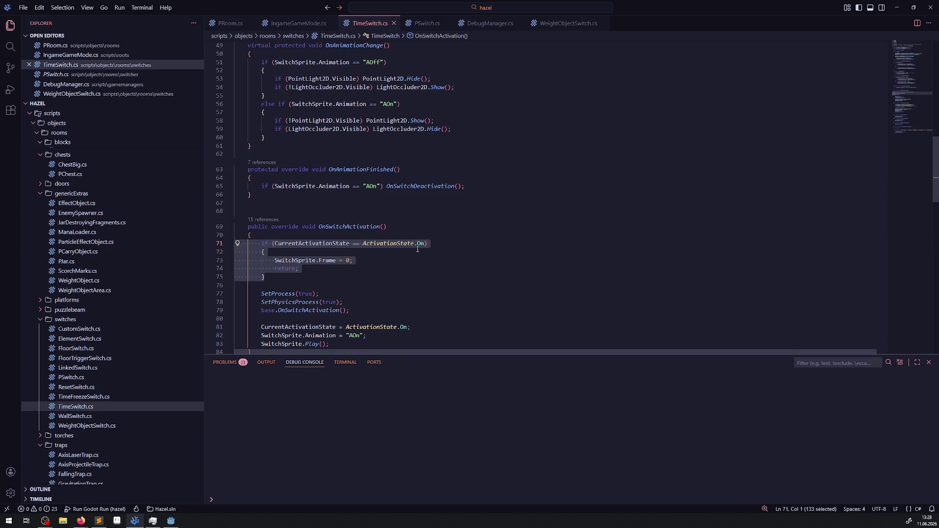
{"action": "scroll", "coordinate": [406, 225], "scroll_direction": "down", "scroll_amount": 3}
{"action": "scroll", "coordinate": [405, 227], "scroll_direction": "down", "scroll_amount": 10}
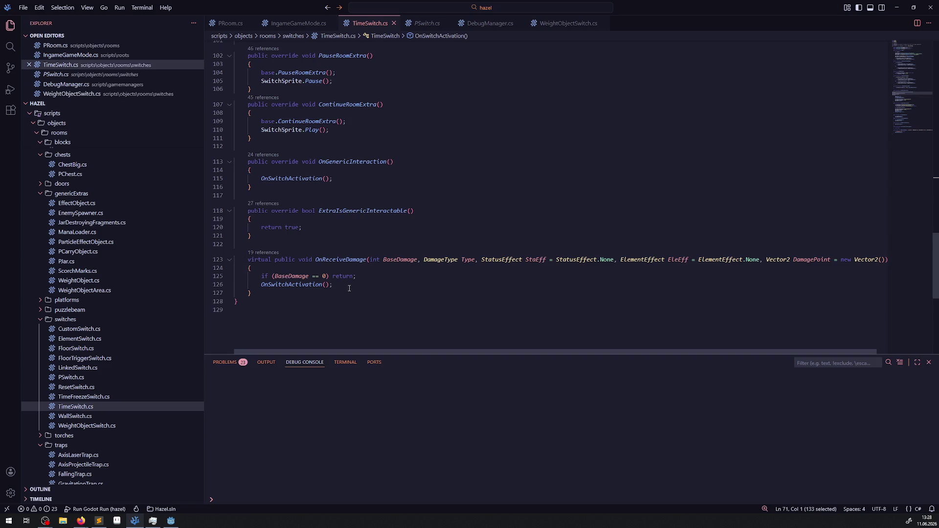
- Fold OnReceiveDamage, ExtraIsGenericInteractable and OnGenericInteraction at the end of TimeSwitch.cs
{"action": "left_click", "coordinate": [230, 260]}
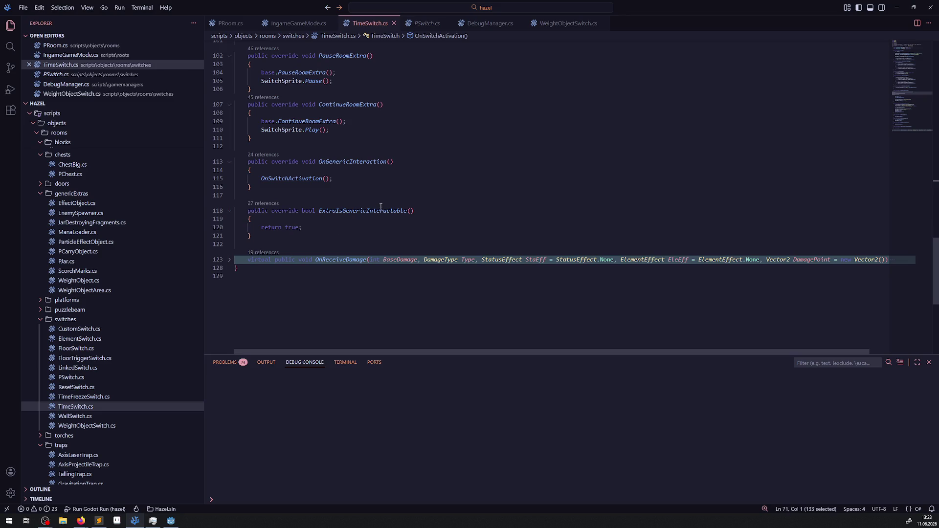
{"action": "left_click", "coordinate": [230, 211]}
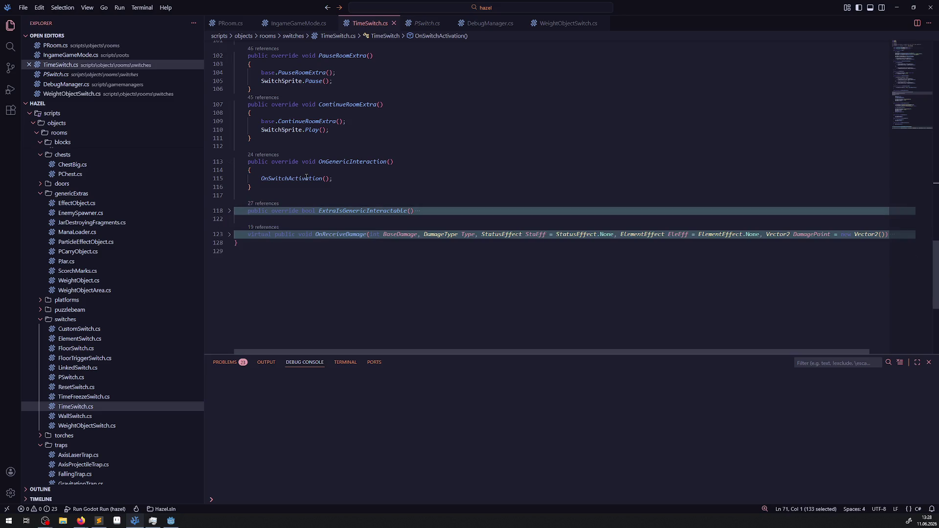
{"action": "scroll", "coordinate": [279, 215], "scroll_direction": "up", "scroll_amount": 1}
{"action": "scroll", "coordinate": [279, 215], "scroll_direction": "up", "scroll_amount": 1}
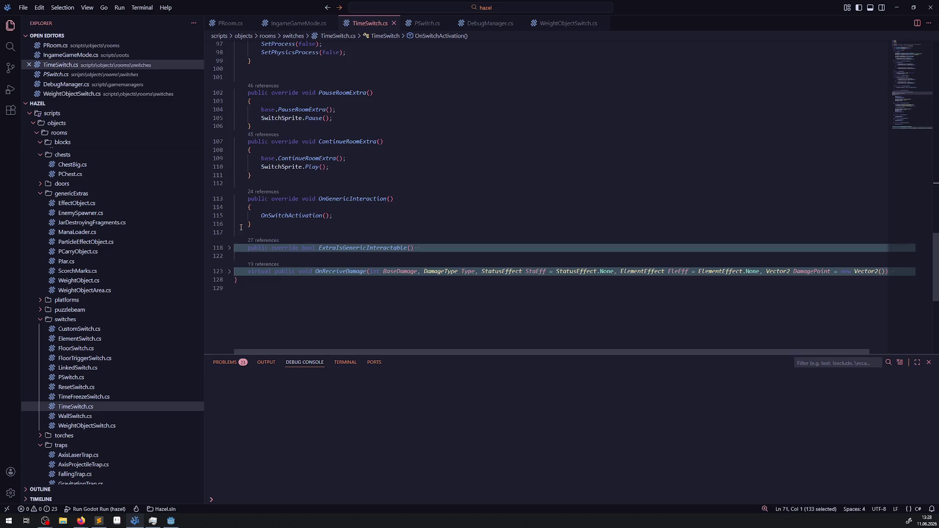
{"action": "double_click", "coordinate": [293, 215]}
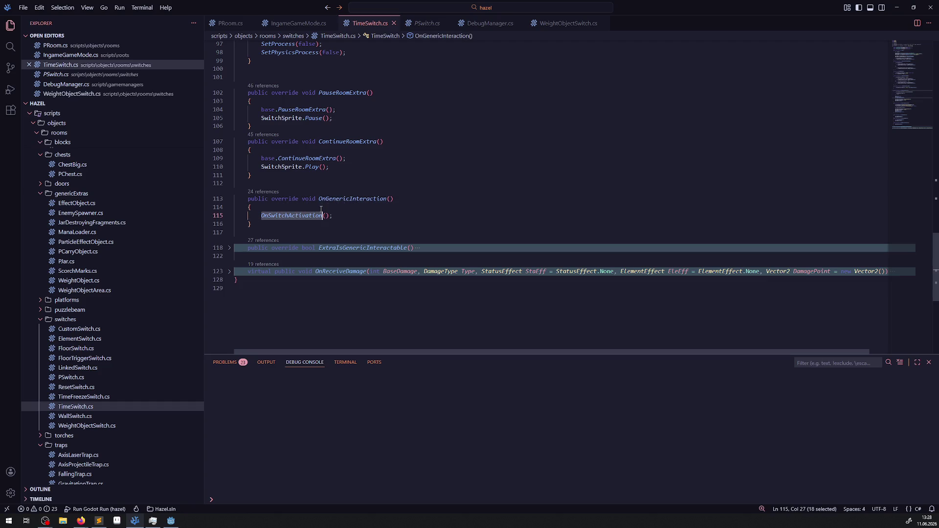
{"action": "scroll", "coordinate": [342, 220], "scroll_direction": "up", "scroll_amount": 10}
{"action": "scroll", "coordinate": [360, 225], "scroll_direction": "up", "scroll_amount": 5}
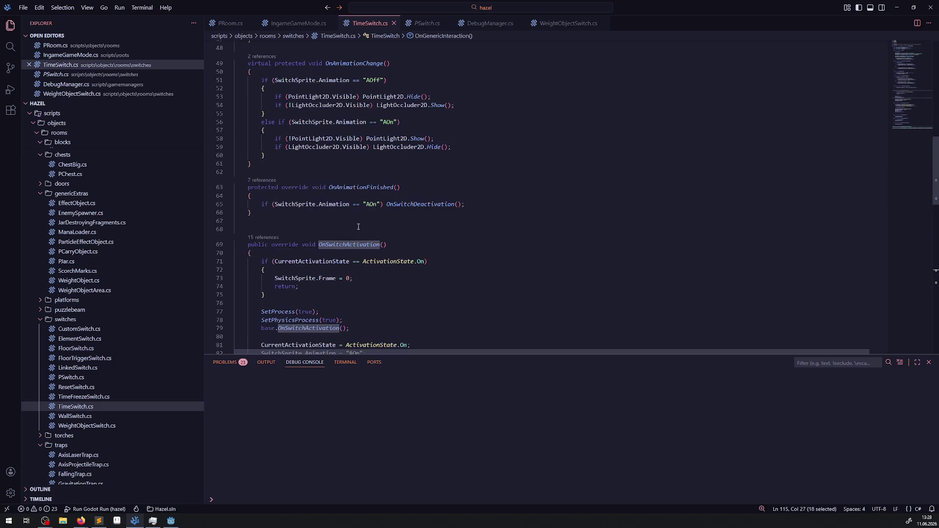
{"action": "scroll", "coordinate": [358, 227], "scroll_direction": "down", "scroll_amount": 2}
{"action": "scroll", "coordinate": [366, 175], "scroll_direction": "down", "scroll_amount": 12}
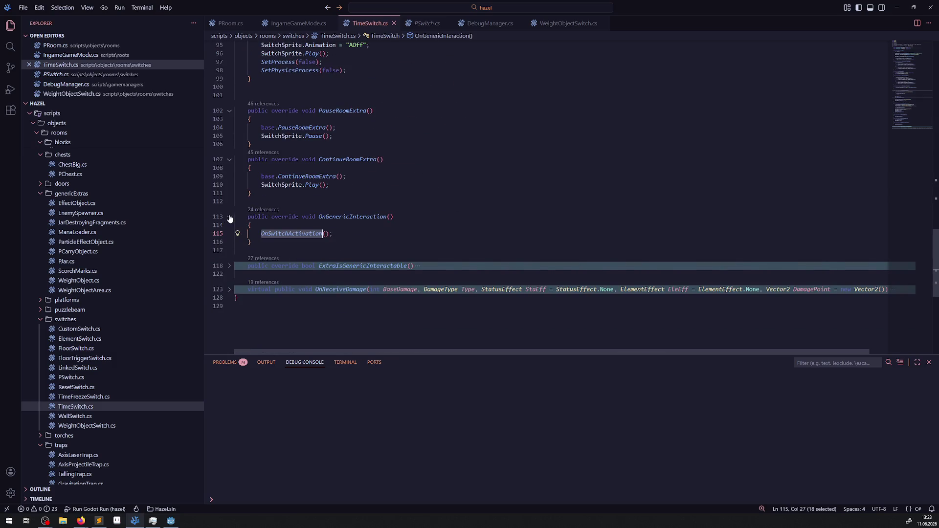
{"action": "left_click", "coordinate": [230, 216]}
{"action": "scroll", "coordinate": [327, 240], "scroll_direction": "up", "scroll_amount": 2}
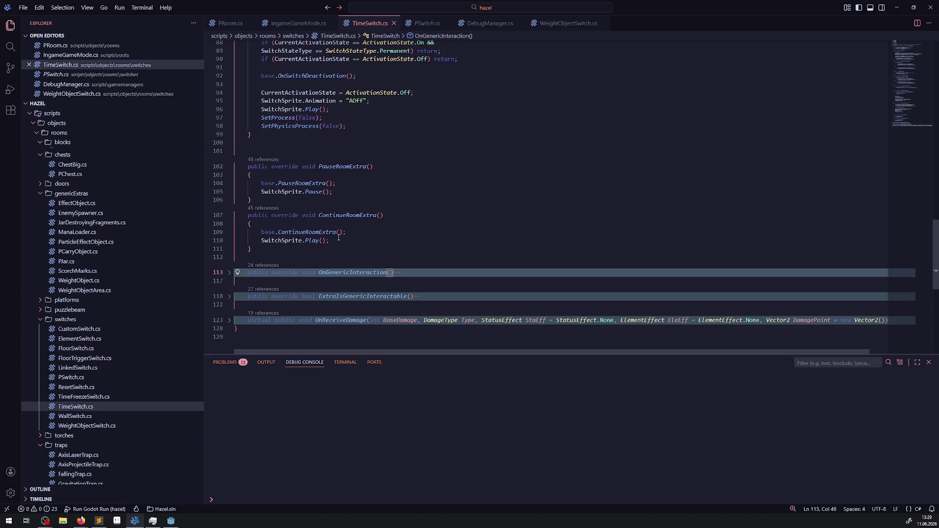
- Collapse the ContinueRoomExtra and PauseRoomExtra methods
{"action": "left_click", "coordinate": [230, 216]}
{"action": "left_click", "coordinate": [230, 167]}
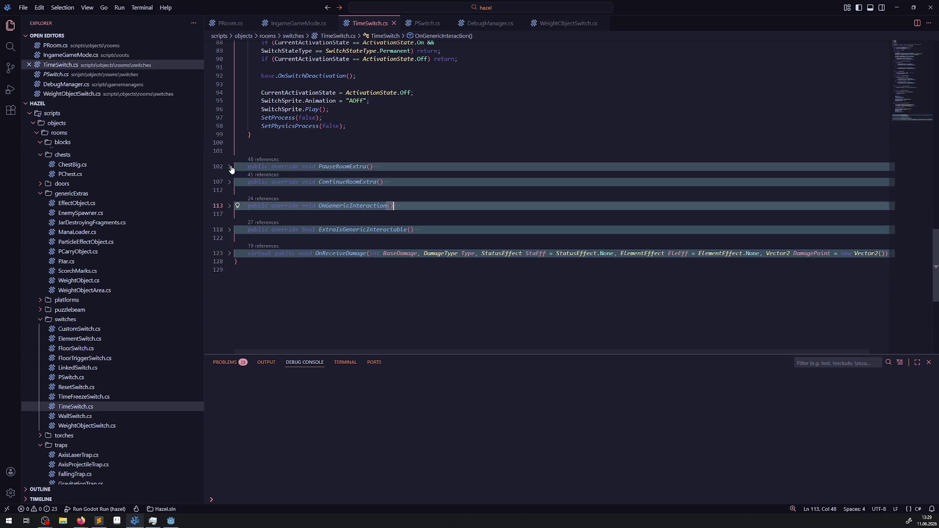
{"action": "scroll", "coordinate": [350, 153], "scroll_direction": "up", "scroll_amount": 4}
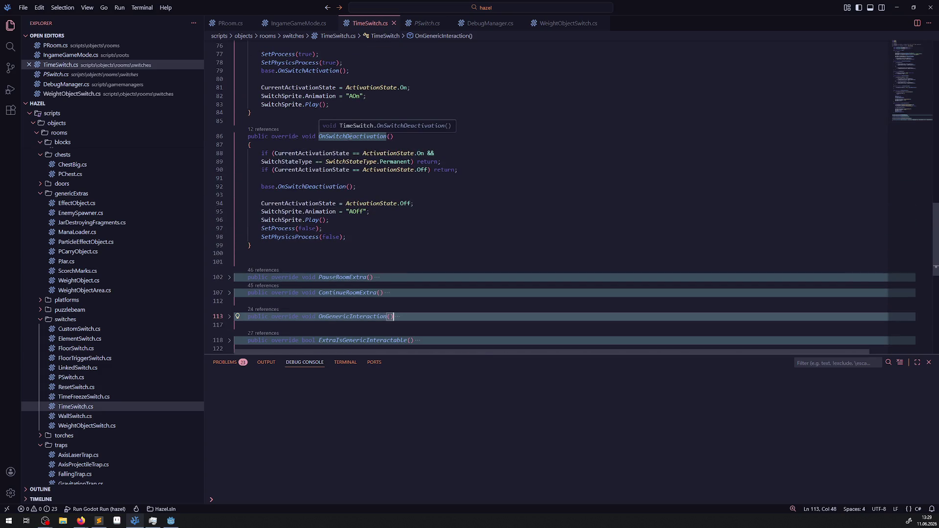
- Join the SwitchStateType condition onto line 88 in OnSwitchDeactivation, save, and view the create_tween docs
{"action": "left_click", "coordinate": [452, 162]}
{"action": "left_click", "coordinate": [453, 155]}
{"action": "key", "text": "Delete"}
{"action": "key", "text": "ctrl+Delete"}
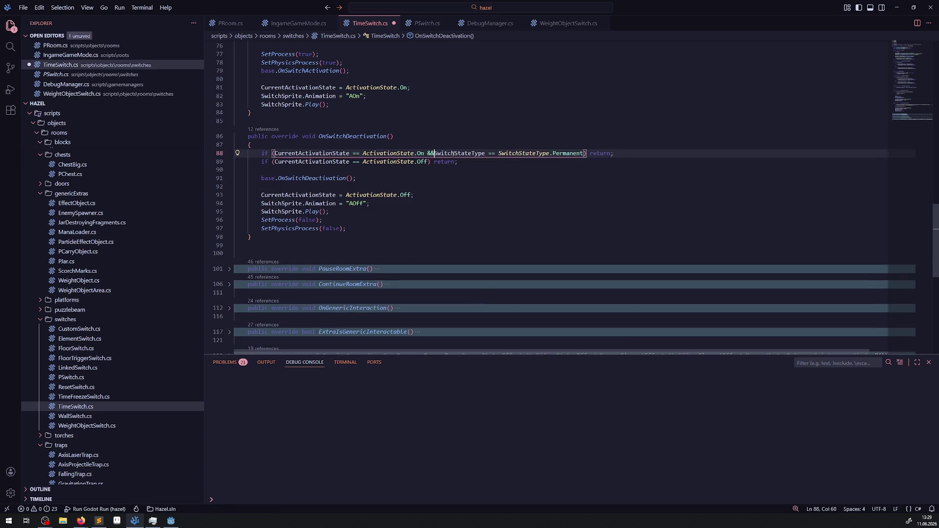
{"action": "key", "text": "ctrl+s"}
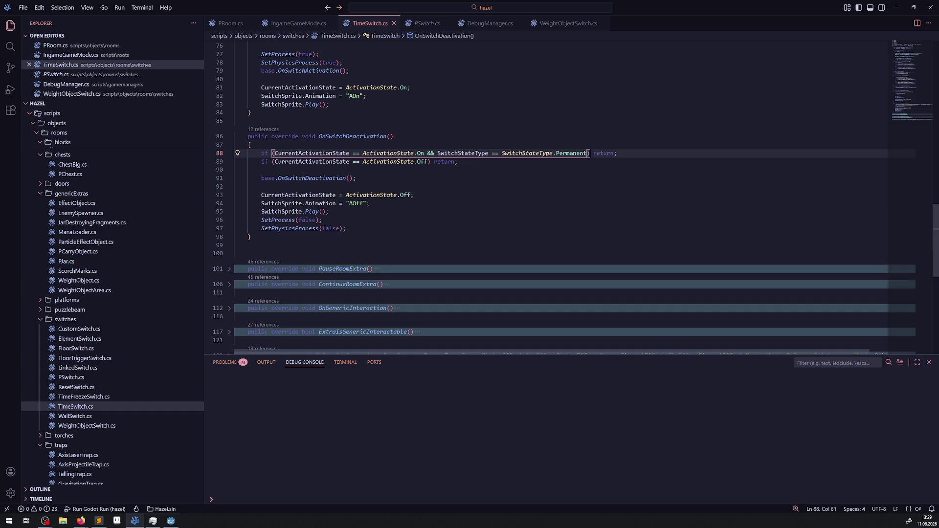
{"action": "key", "text": "alt+Tab"}
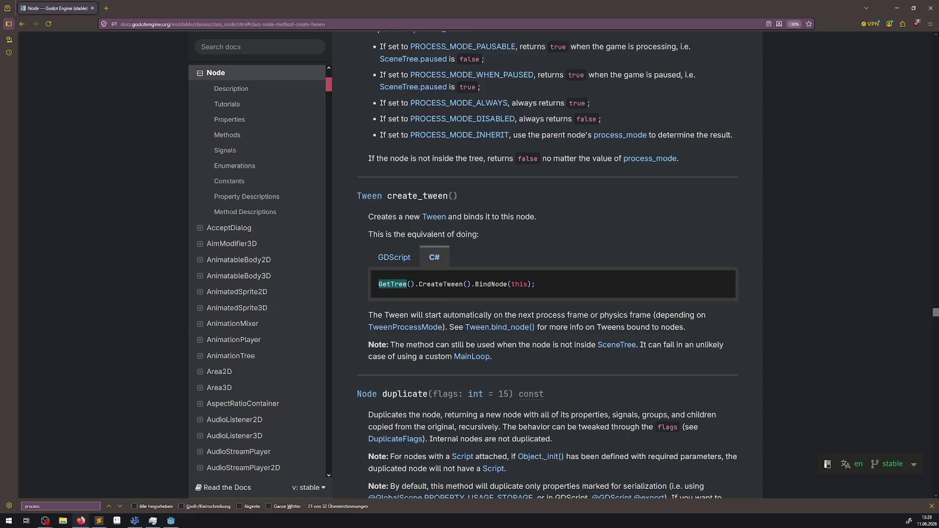
- Select GetTree() in the docs' C# create_tween example, then return to OnSwitchDeactivation in TimeSwitch.cs
{"action": "left_click", "coordinate": [392, 284]}
{"action": "left_click_drag", "start_coordinate": [378, 284], "coordinate": [414, 287]}
{"action": "left_click", "coordinate": [867, 8]}
{"action": "left_click", "coordinate": [900, 14]}
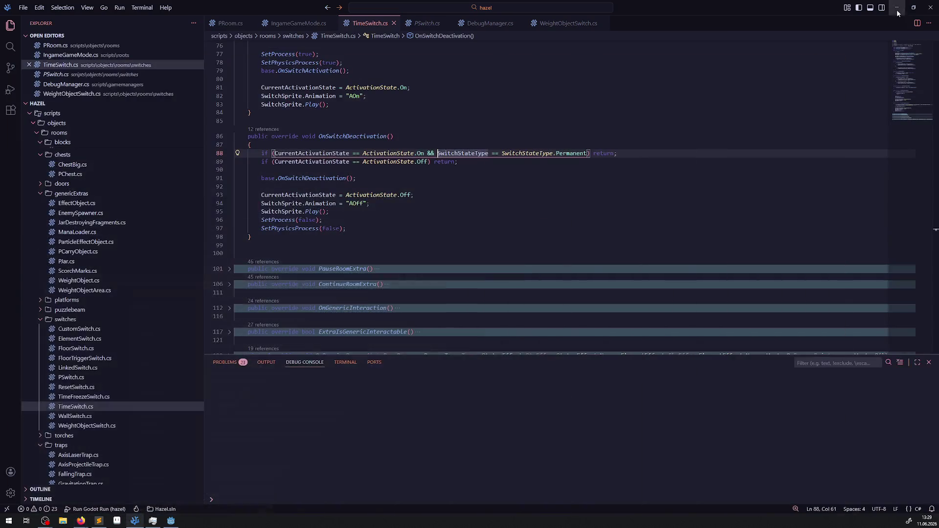
{"action": "left_click", "coordinate": [515, 187]}
{"action": "left_click", "coordinate": [440, 220]}
- Try a GetTree().GetProcessedTweens call after SetPhysicsProcess(false), then delete it and save
{"action": "left_click", "coordinate": [397, 229]}
{"action": "key", "text": "Return"}
{"action": "type", "text": "GetTree()"}
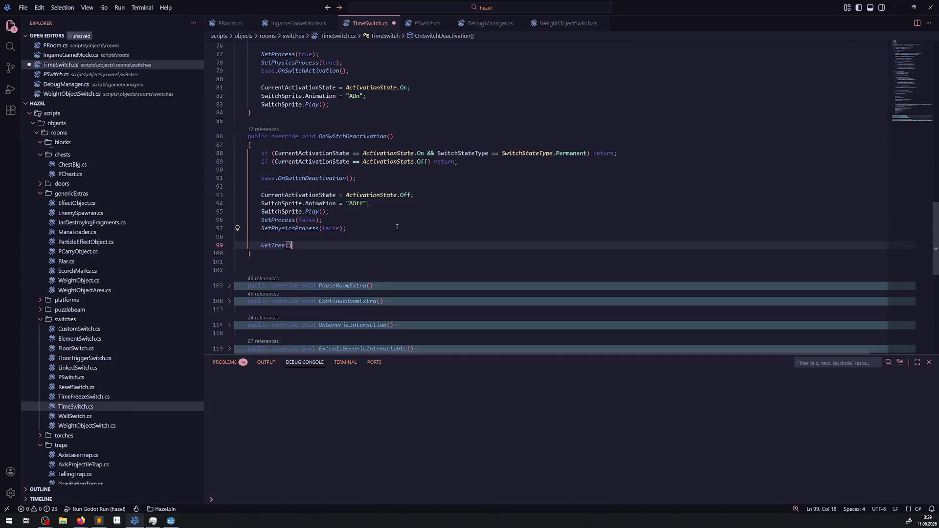
{"action": "type", "text": ".GetPro"}
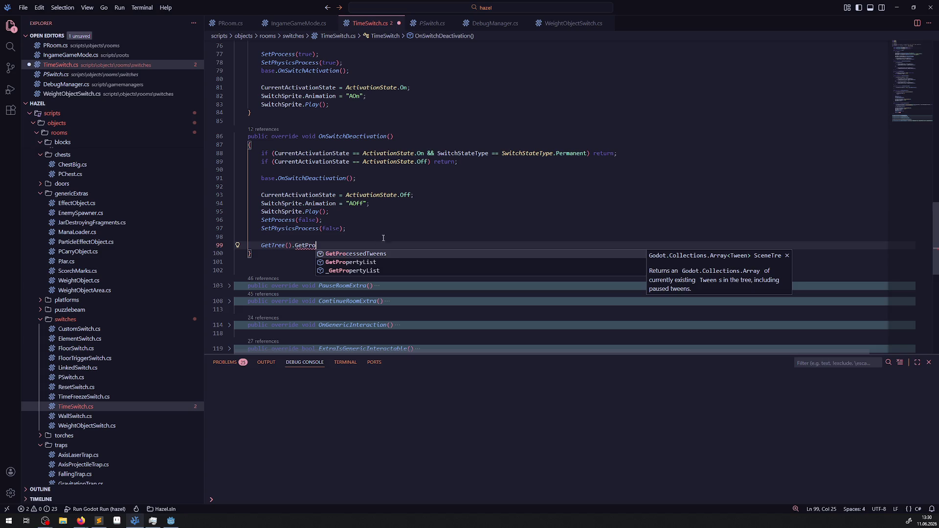
{"action": "key", "text": "Return"}
{"action": "left_click_drag", "start_coordinate": [357, 245], "coordinate": [230, 246]}
{"action": "key", "text": "BackSpace"}
{"action": "key", "text": "BackSpace"}
{"action": "key", "text": "BackSpace"}
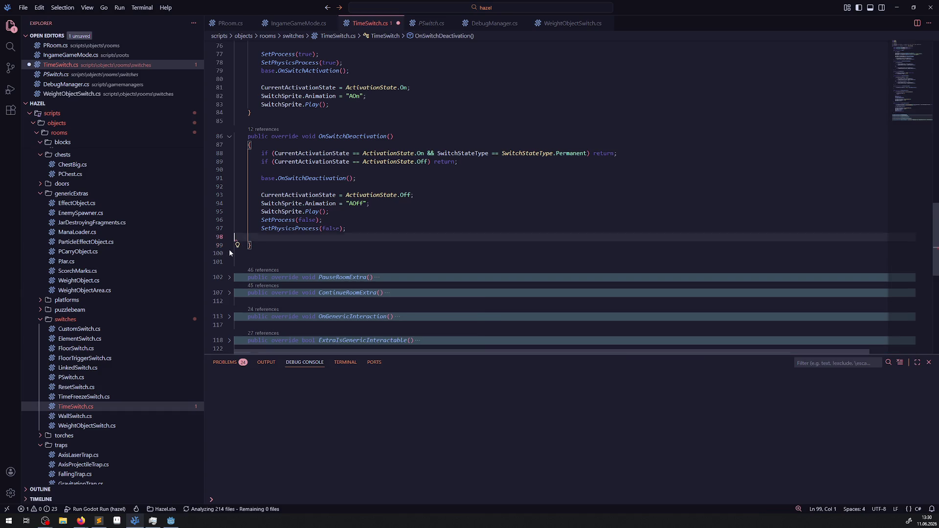
{"action": "key", "text": "ctrl+s"}
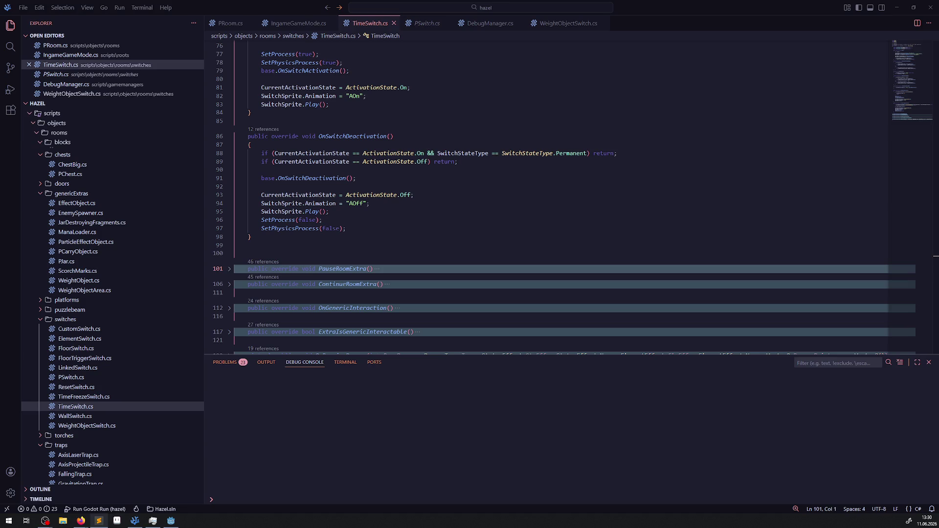
- Remove the empty line after OnSwitchDeactivation's closing brace and save TimeSwitch.cs
{"action": "left_click", "coordinate": [328, 244]}
{"action": "key", "text": "BackSpace"}
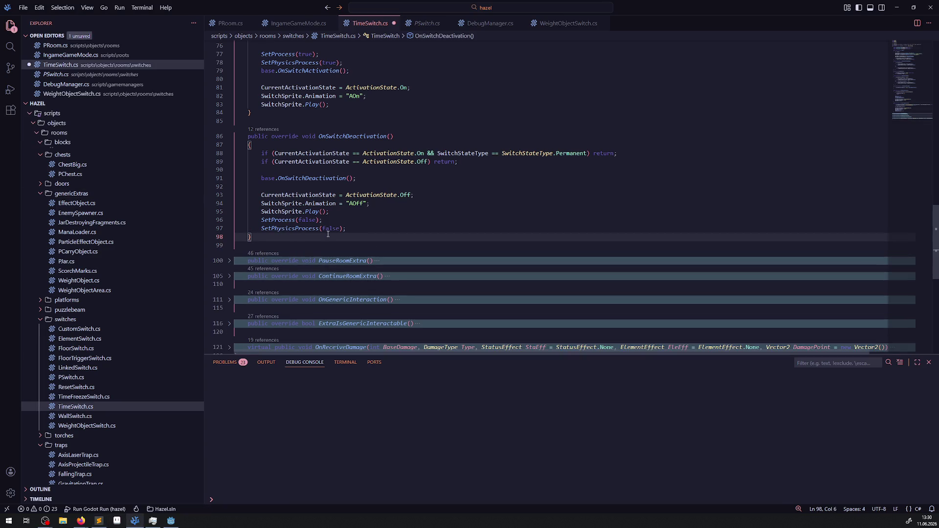
{"action": "key", "text": "ctrl+s"}
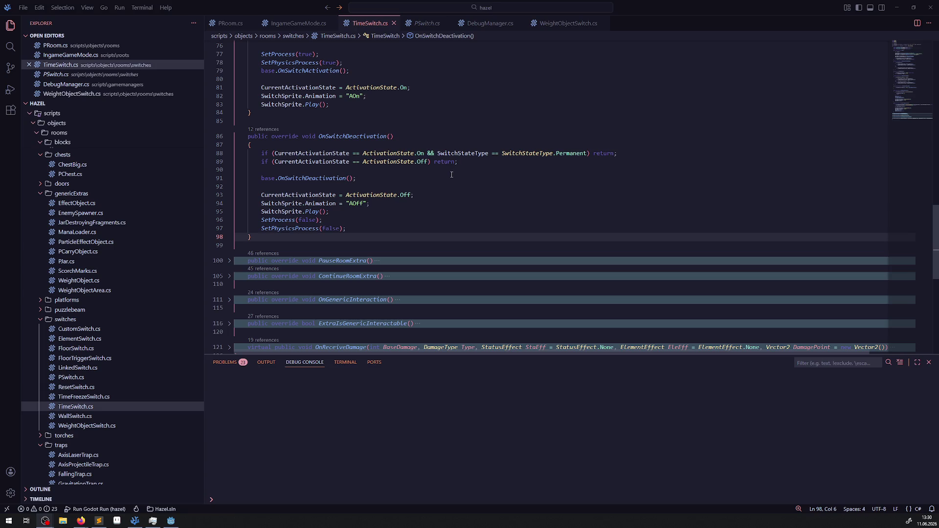
{"action": "scroll", "coordinate": [418, 181], "scroll_direction": "down", "scroll_amount": 3}
{"action": "scroll", "coordinate": [408, 181], "scroll_direction": "up", "scroll_amount": 3}
- Open DebugManager.cs and use Go to Definition on line 70's SetPauseRoomExtra call, reaching PRoom.cs
{"action": "left_click", "coordinate": [560, 26]}
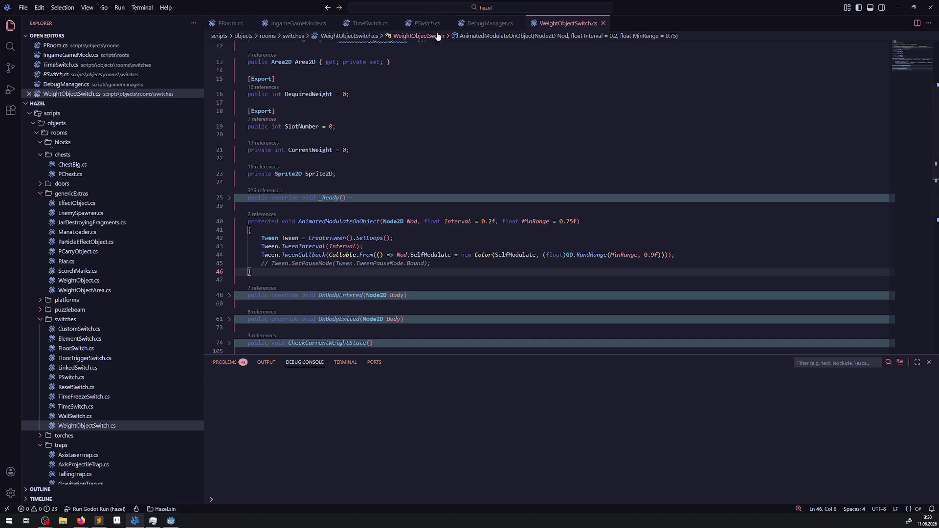
{"action": "left_click", "coordinate": [487, 23]}
{"action": "scroll", "coordinate": [385, 220], "scroll_direction": "down", "scroll_amount": 10}
{"action": "scroll", "coordinate": [385, 248], "scroll_direction": "up", "scroll_amount": 5}
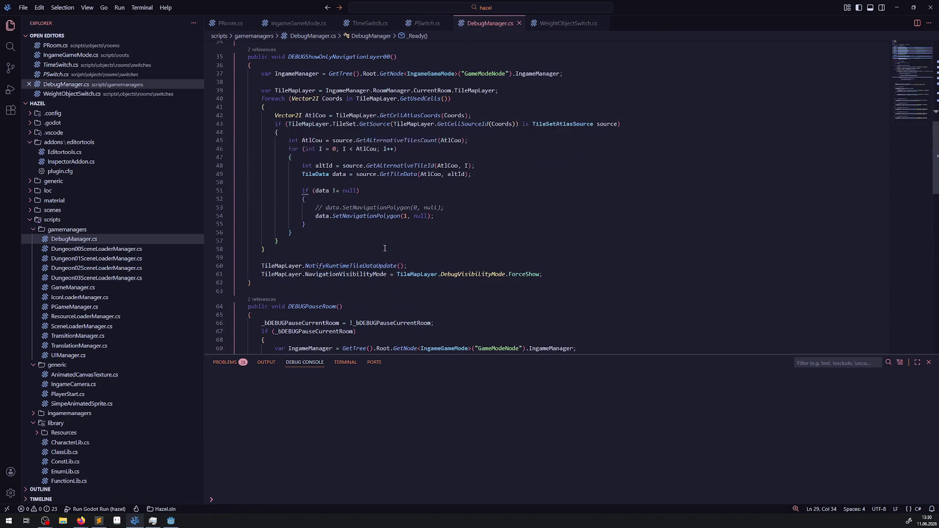
{"action": "scroll", "coordinate": [323, 290], "scroll_direction": "up", "scroll_amount": 3}
{"action": "scroll", "coordinate": [340, 291], "scroll_direction": "down", "scroll_amount": 6}
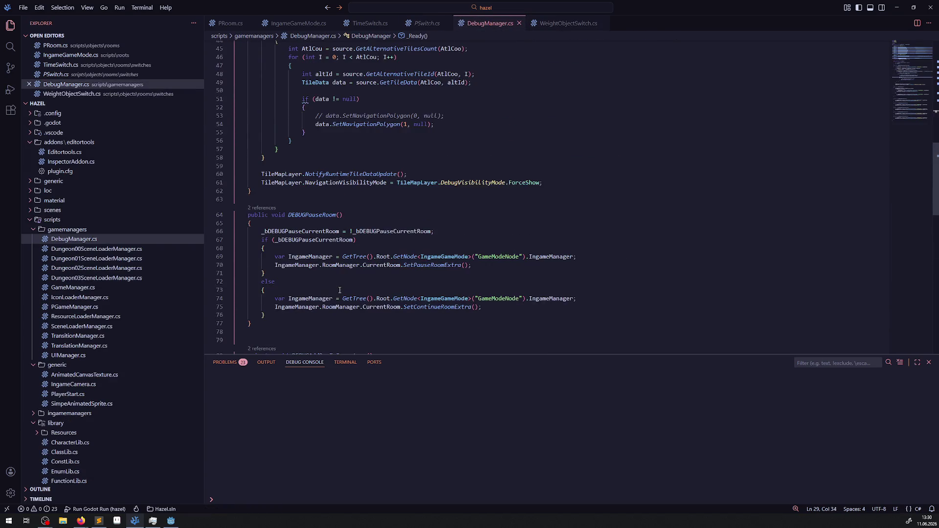
{"action": "right_click", "coordinate": [435, 269]}
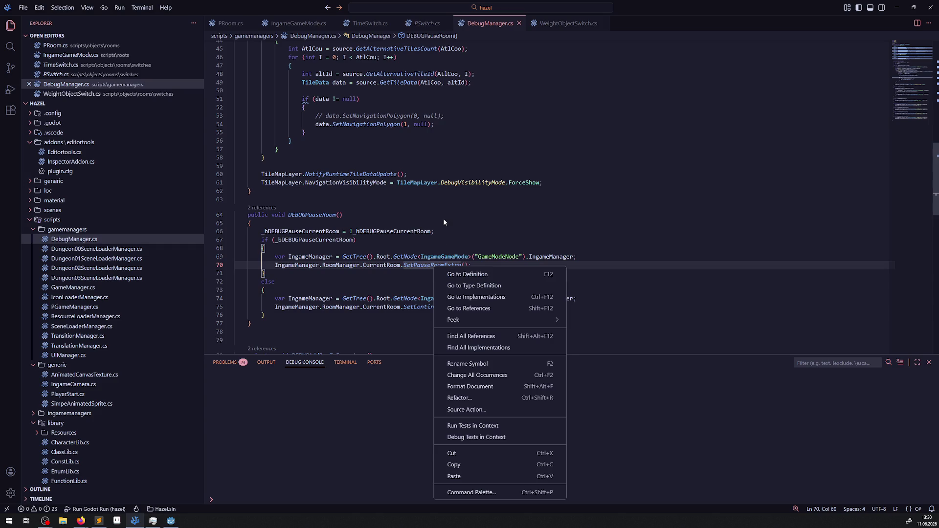
{"action": "left_click", "coordinate": [486, 281]}
- Add foreach (var Tween in GetTree().GetProcessedTweens()) with braces after PauseAnimatedRoomTiles()
{"action": "left_click", "coordinate": [460, 174]}
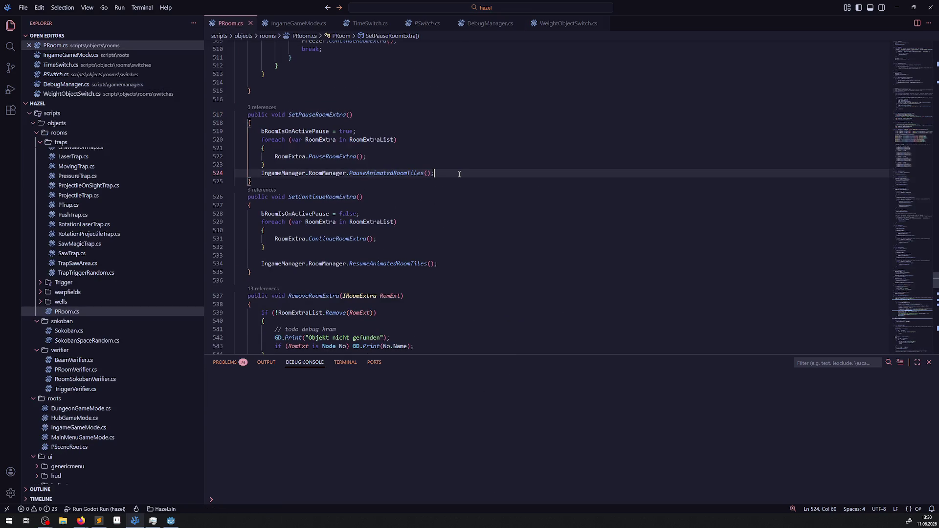
{"action": "key", "text": "Return"}
{"action": "key", "text": "Return"}
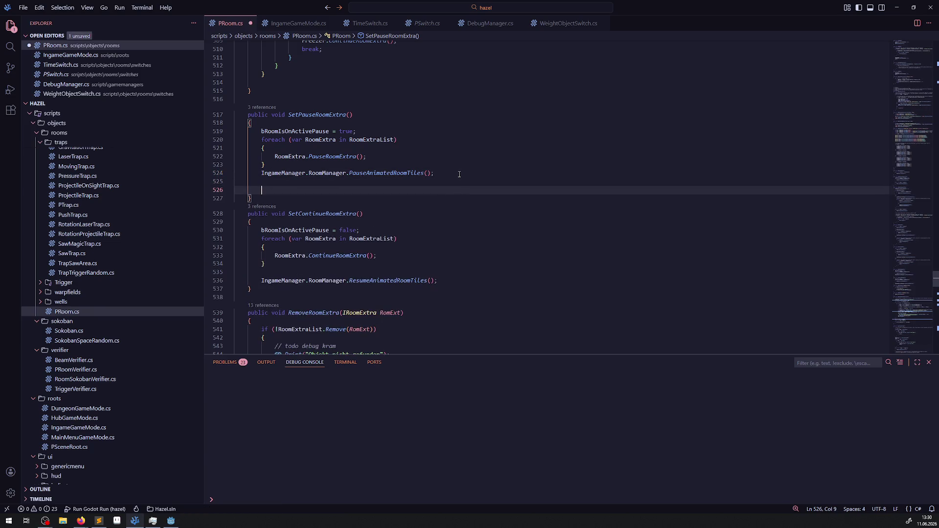
{"action": "type", "text": "foreach()"}
{"action": "key", "text": "Left"}
{"action": "type", "text": "var Tween in"}
{"action": "key", "text": "ctrl+v"}
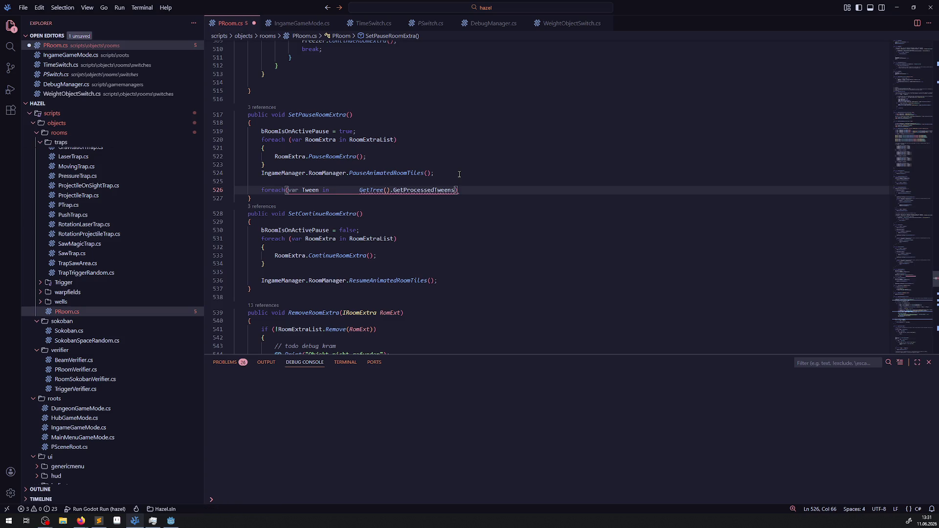
{"action": "key", "text": "ctrl+s"}
{"action": "mouse_move", "coordinate": [416, 192]}
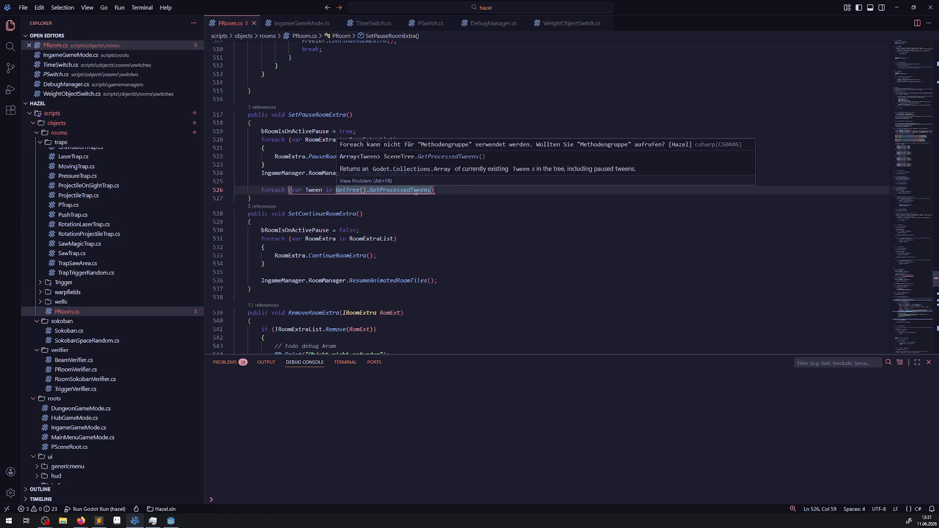
{"action": "type", "text": "()"}
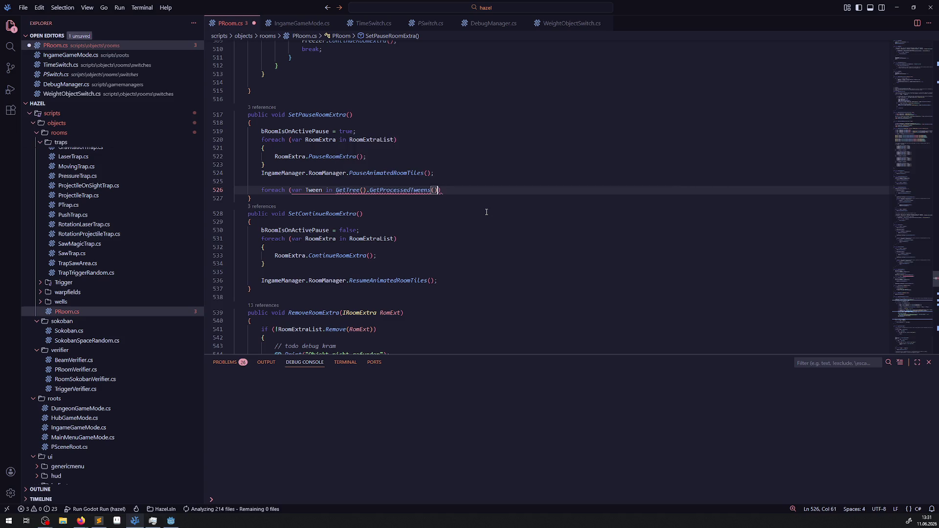
{"action": "key", "text": "Return"}
{"action": "type", "text": "{"}
{"action": "key", "text": "Return"}
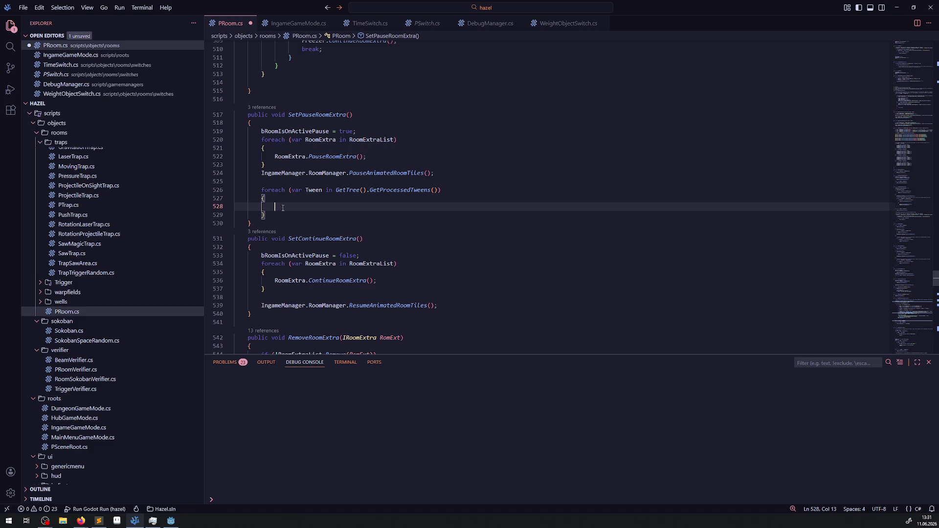
- Write a GD.Print(Tween) call inside the loop body
{"action": "mouse_move", "coordinate": [317, 191]}
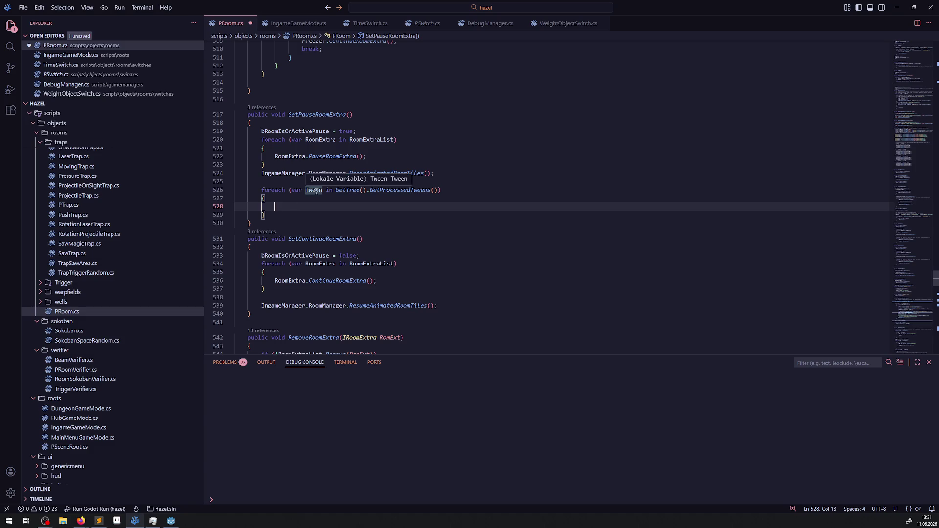
{"action": "type", "text": "GD"}
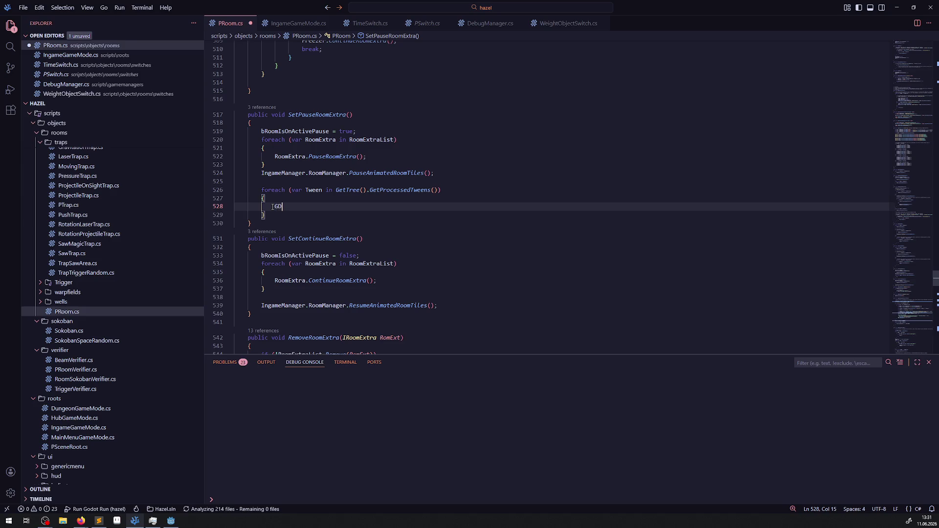
{"action": "type", "text": ".Print();"}
{"action": "key", "text": "Left"}
{"action": "key", "text": "Left"}
{"action": "type", "text": "Tween."}
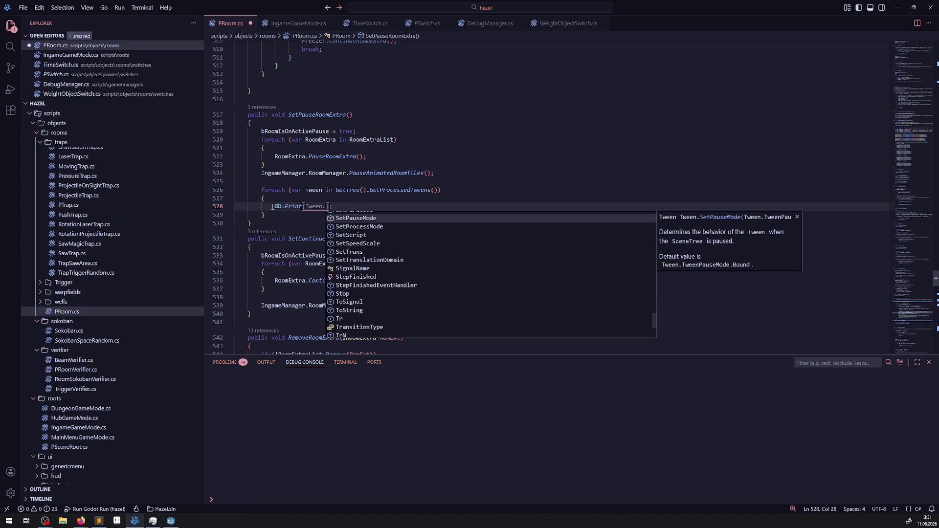
{"action": "scroll", "coordinate": [378, 264], "scroll_direction": "up", "scroll_amount": 10}
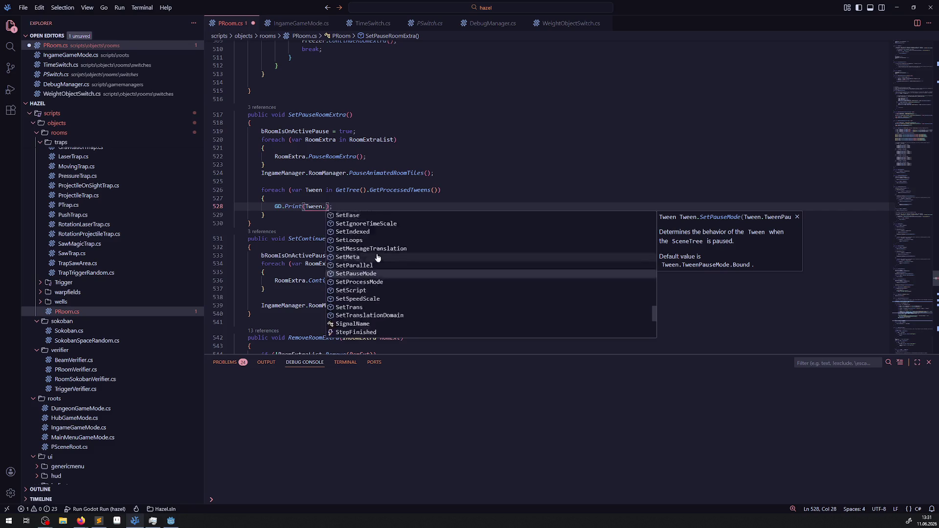
{"action": "type", "text": "Na"}
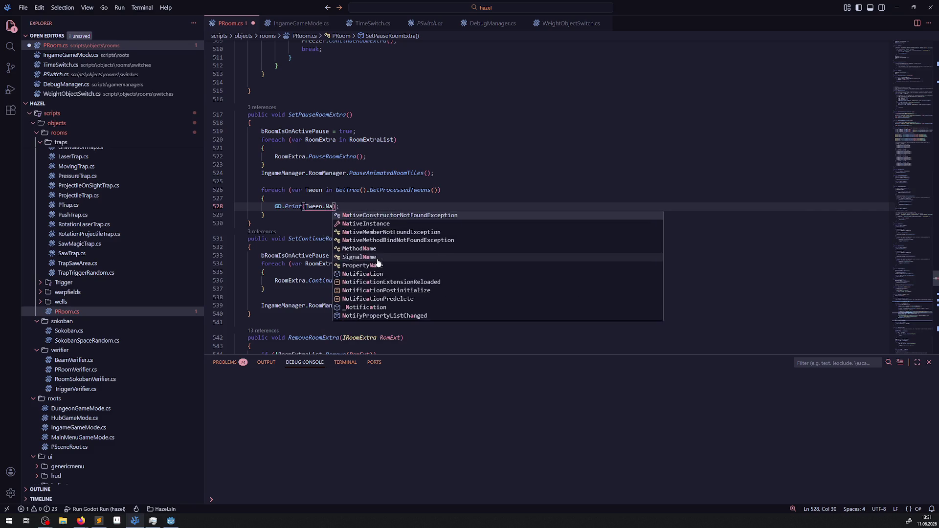
{"action": "key", "text": "BackSpace"}
{"action": "key", "text": "BackSpace"}
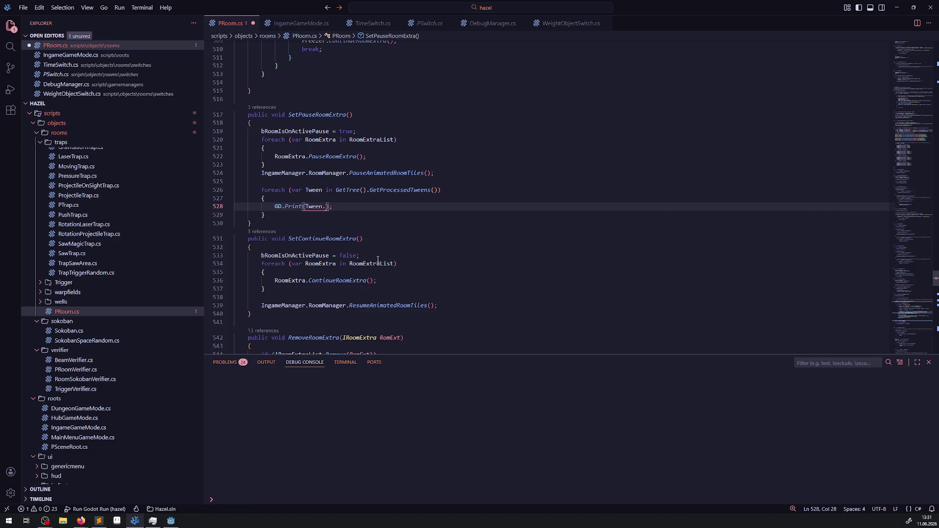
{"action": "key", "text": "BackSpace"}
{"action": "key", "text": "BackSpace"}
{"action": "key", "text": "BackSpace"}
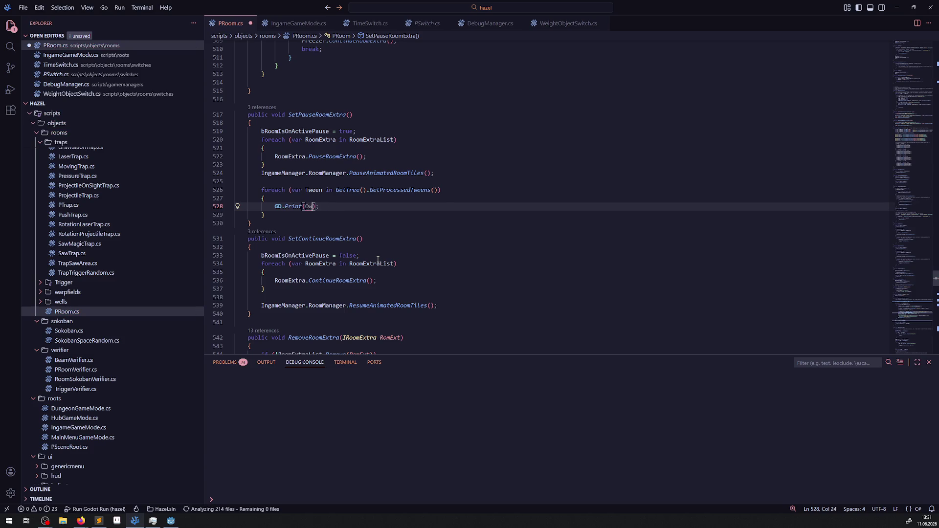
{"action": "key", "text": "ctrl+space"}
{"action": "key", "text": "Escape"}
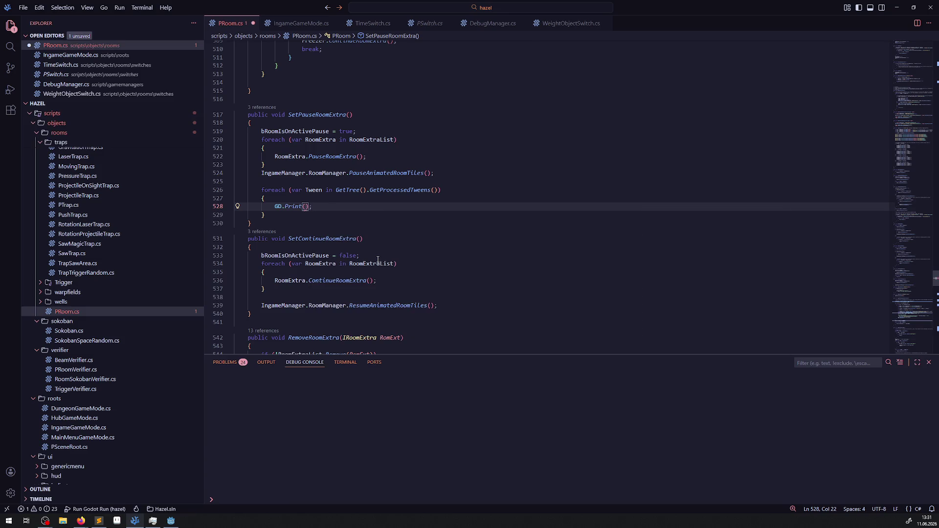
{"action": "type", "text": "Tween"}
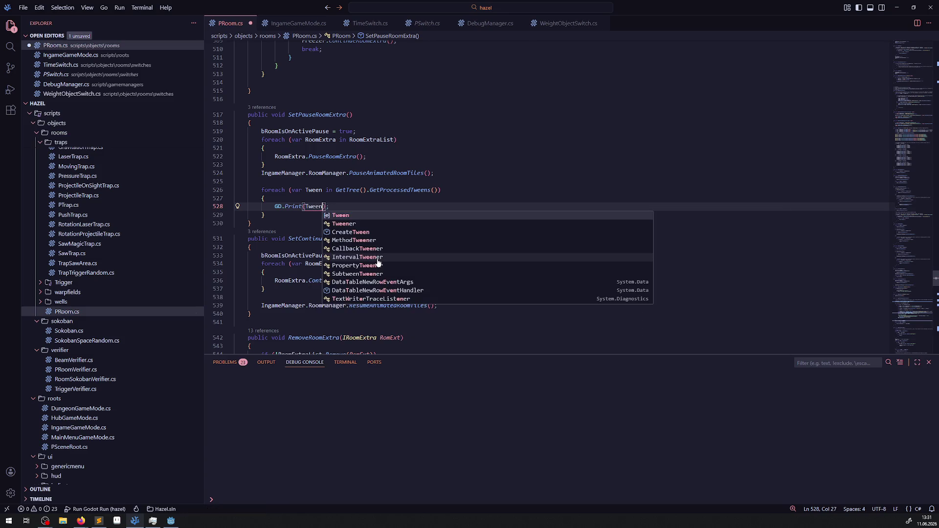
- Rename the loop variable to Twe and make the print argument Twe.Pause via IntelliSense
{"action": "left_click", "coordinate": [321, 190]}
{"action": "key", "text": "BackSpace"}
{"action": "key", "text": "BackSpace"}
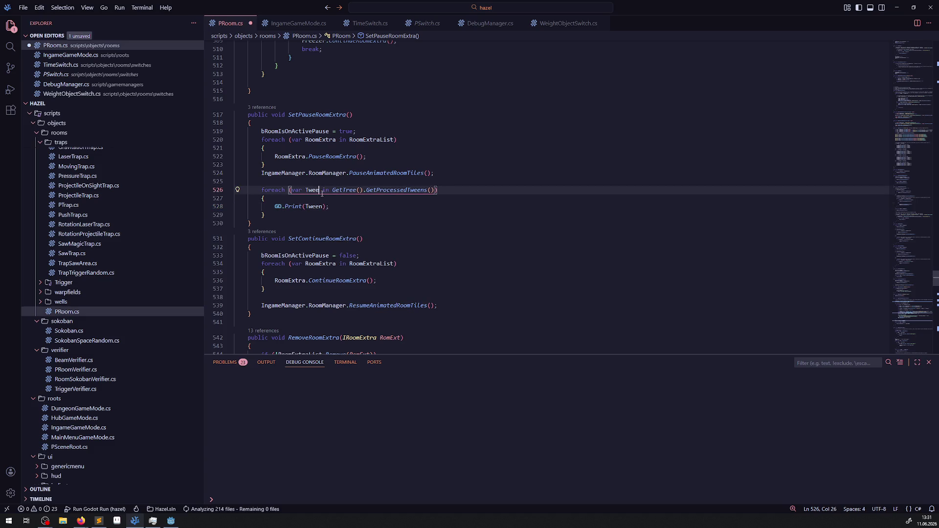
{"action": "left_click", "coordinate": [325, 206]}
{"action": "key", "text": "BackSpace"}
{"action": "key", "text": "BackSpace"}
{"action": "type", "text": ".Ow"}
{"action": "key", "text": "BackSpace"}
{"action": "key", "text": "BackSpace"}
{"action": "key", "text": "ctrl+space"}
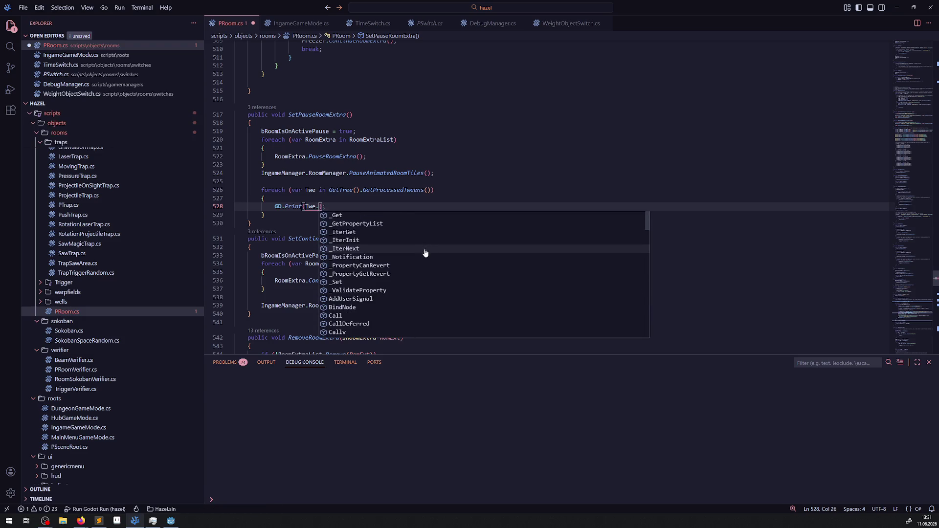
{"action": "scroll", "coordinate": [377, 283], "scroll_direction": "down", "scroll_amount": 5}
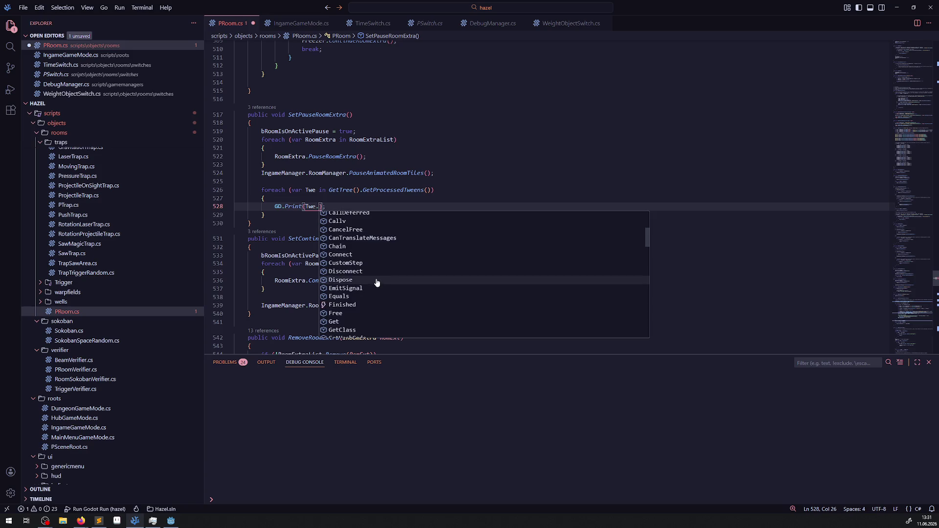
{"action": "scroll", "coordinate": [376, 283], "scroll_direction": "down", "scroll_amount": 4}
{"action": "scroll", "coordinate": [385, 294], "scroll_direction": "down", "scroll_amount": 3}
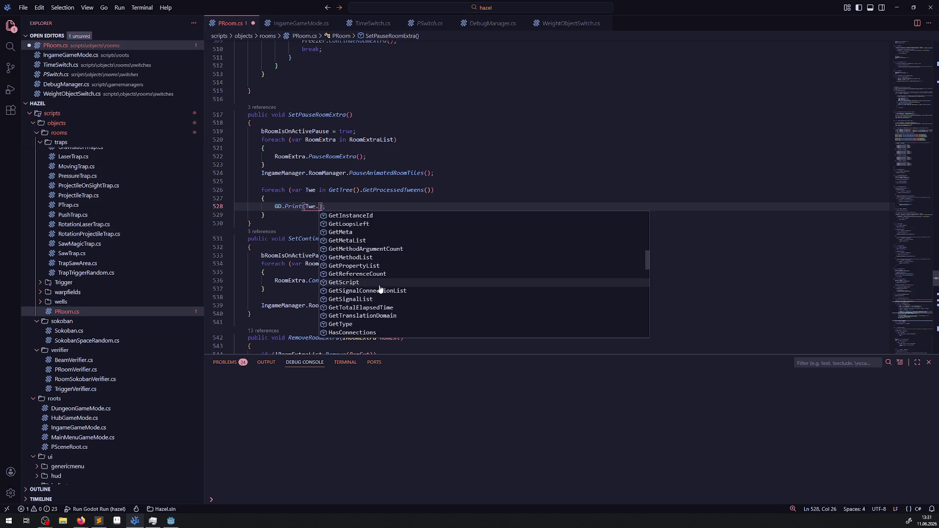
{"action": "scroll", "coordinate": [385, 294], "scroll_direction": "down", "scroll_amount": 4}
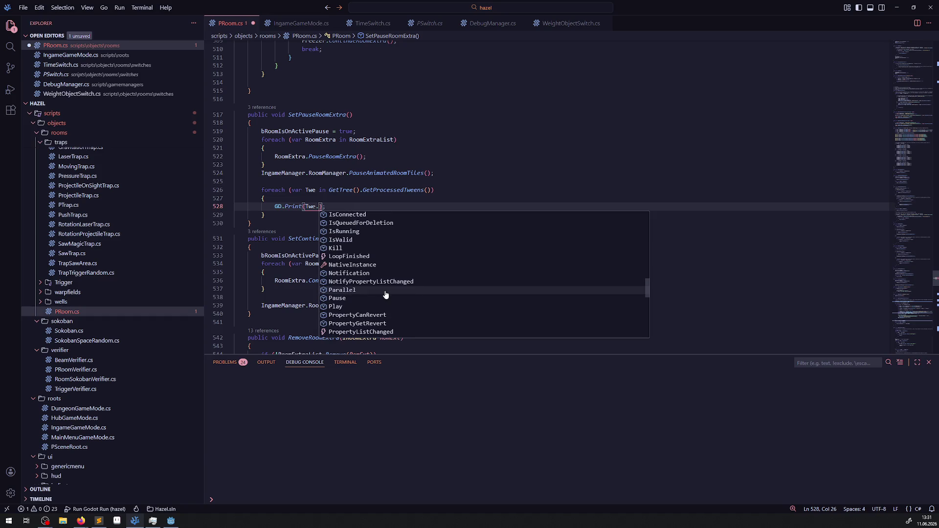
{"action": "scroll", "coordinate": [389, 298], "scroll_direction": "down", "scroll_amount": 3}
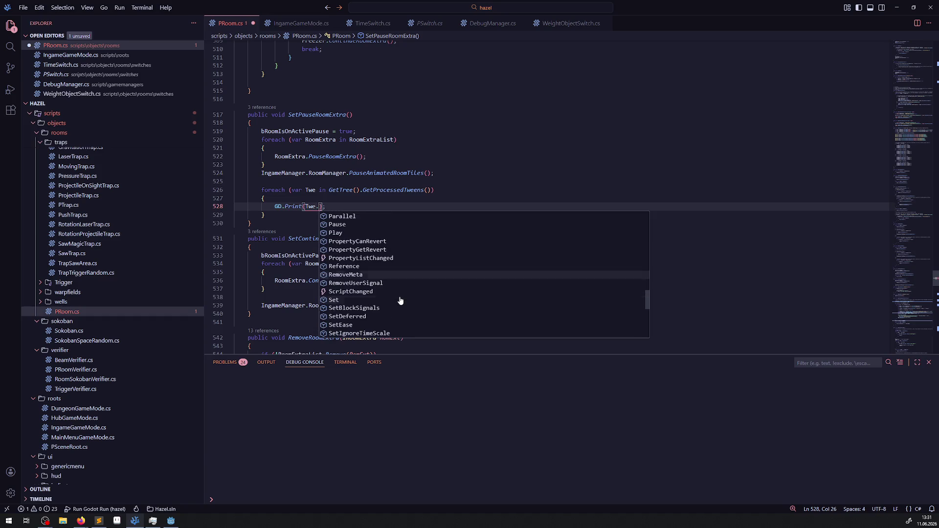
{"action": "left_click", "coordinate": [357, 225]}
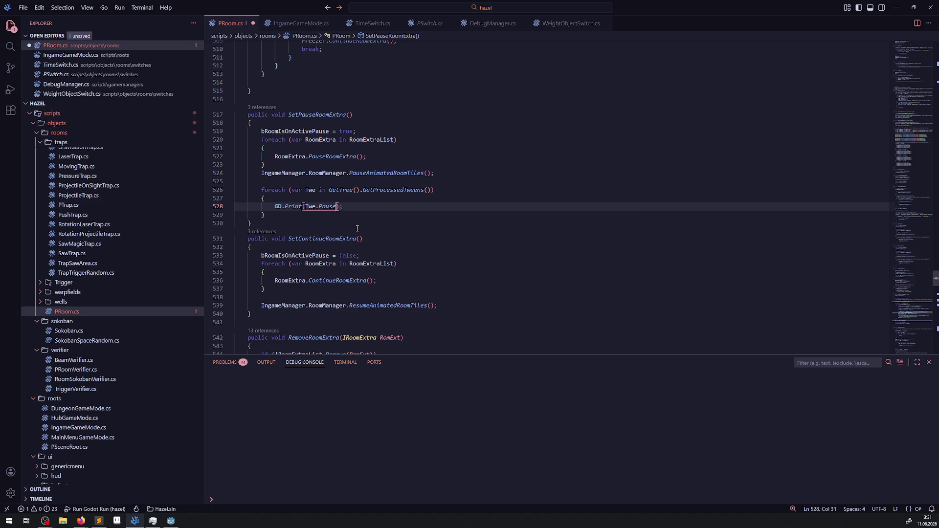
- Complete the Twe.Pause() call, save, and strip the GD.Print wrapper around it
{"action": "type", "text": "("}
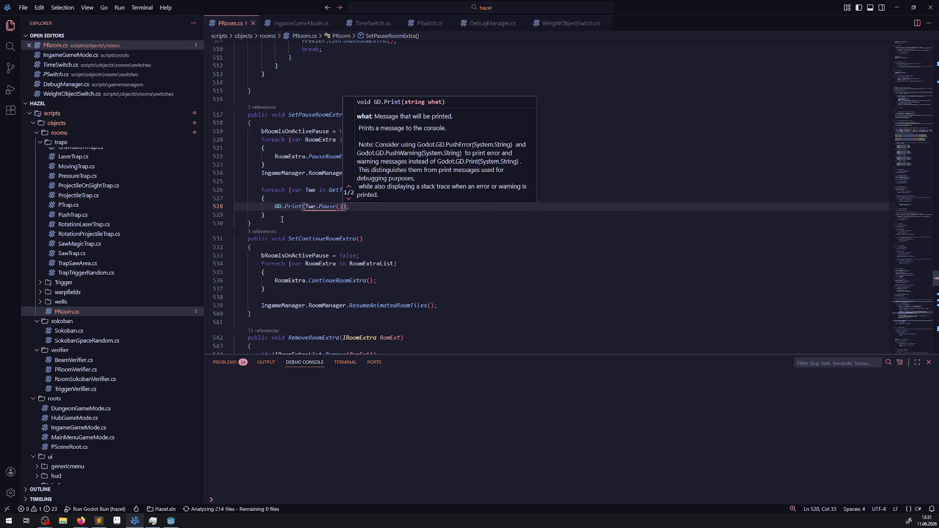
{"action": "key", "text": "Escape"}
{"action": "key", "text": "Down"}
{"action": "key", "text": "ctrl+s"}
{"action": "mouse_move", "coordinate": [334, 207]}
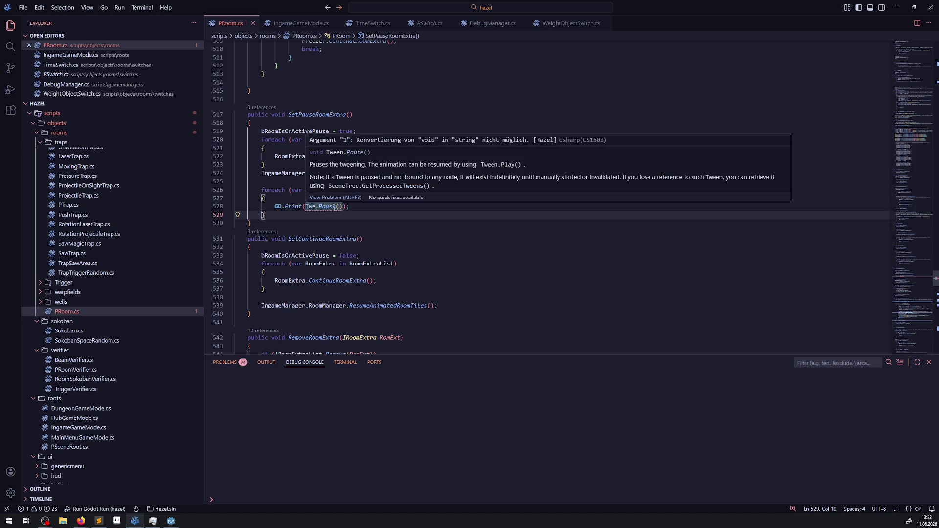
{"action": "left_click_drag", "start_coordinate": [275, 206], "coordinate": [306, 206]}
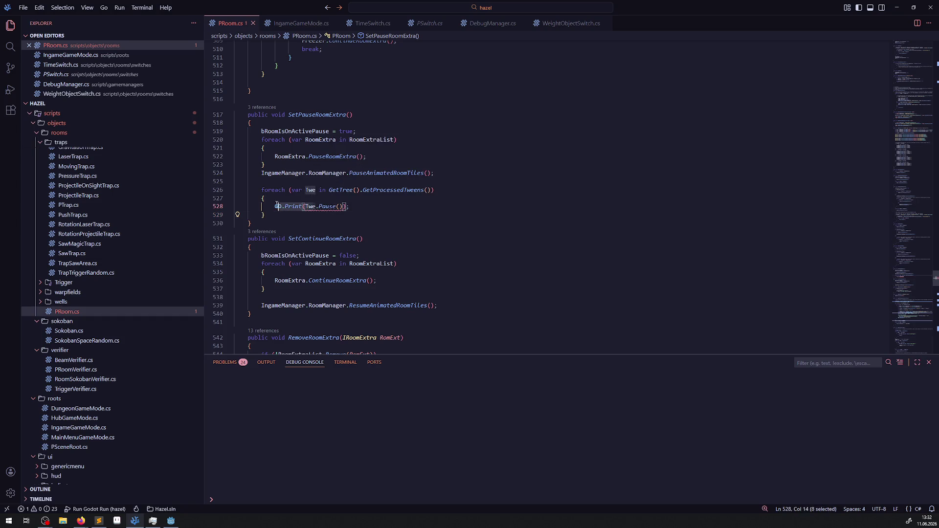
{"action": "key", "text": "BackSpace"}
{"action": "key", "text": "Delete"}
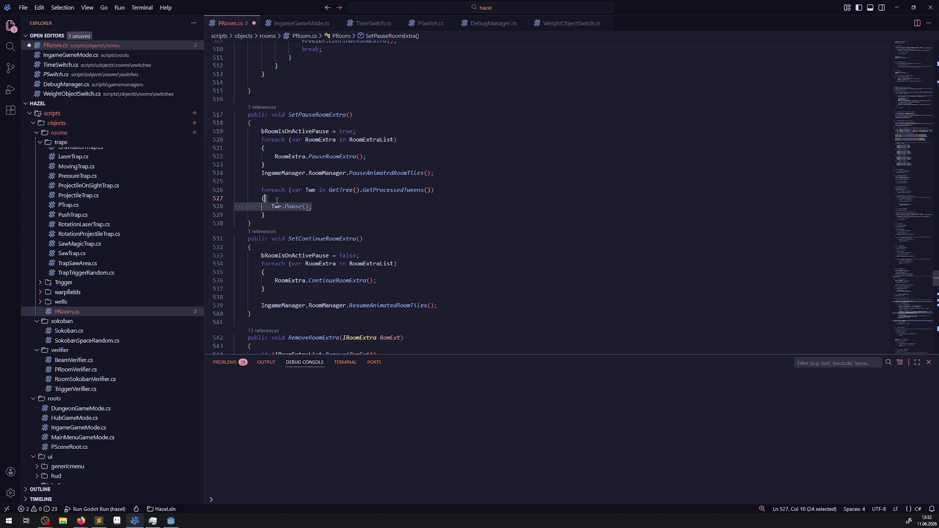
- Copy the tween foreach loop into SetContinueRoomExtra, changing Pause to Play
{"action": "left_click", "coordinate": [265, 215]}
{"action": "key", "text": "shift+Up"}
{"action": "key", "text": "shift+Up"}
{"action": "key", "text": "shift+Up"}
{"action": "key", "text": "ctrl+c"}
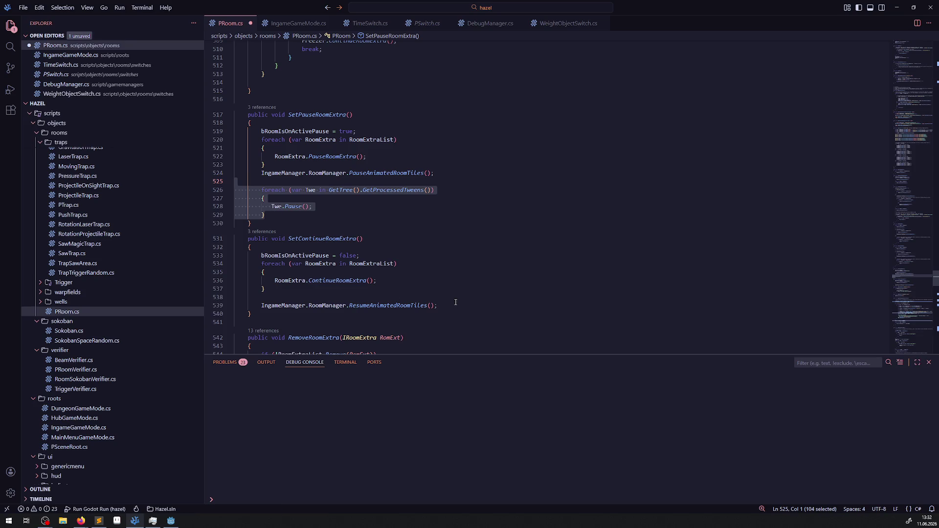
{"action": "left_click", "coordinate": [461, 306]}
{"action": "key", "text": "Return"}
{"action": "key", "text": "ctrl+v"}
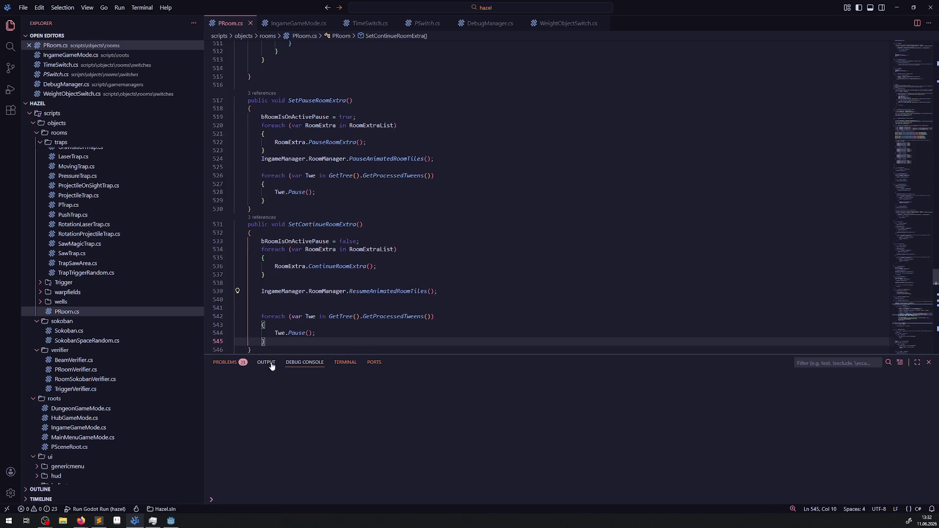
{"action": "double_click", "coordinate": [296, 333]}
{"action": "key", "text": "BackSpace"}
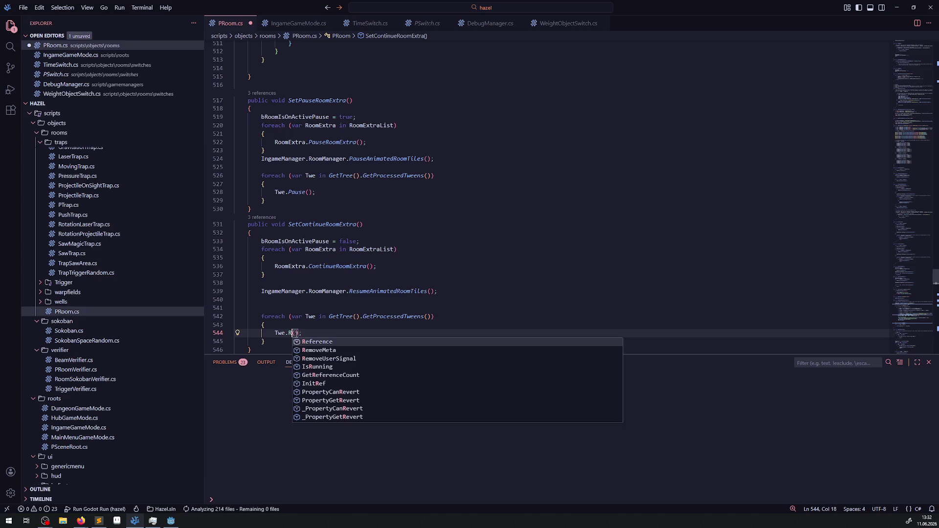
{"action": "type", "text": "Play"}
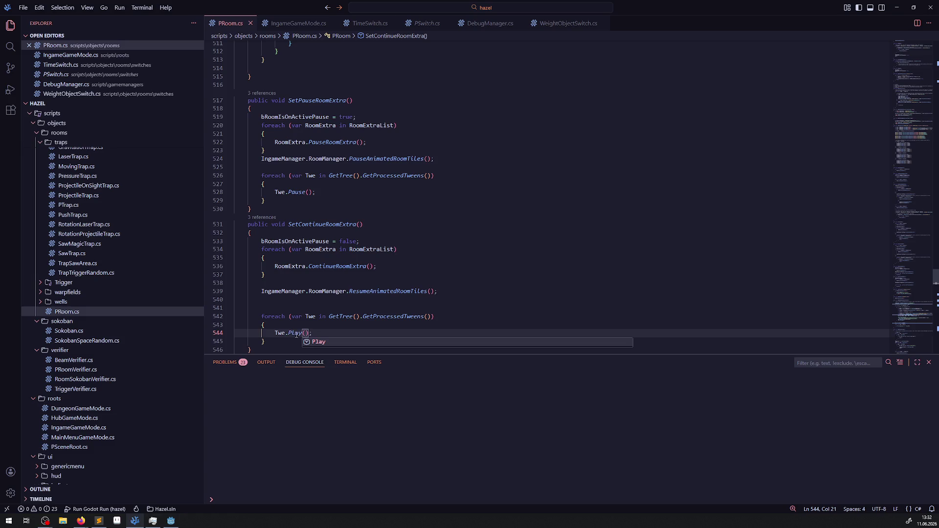
{"action": "key", "text": "alt+Left"}
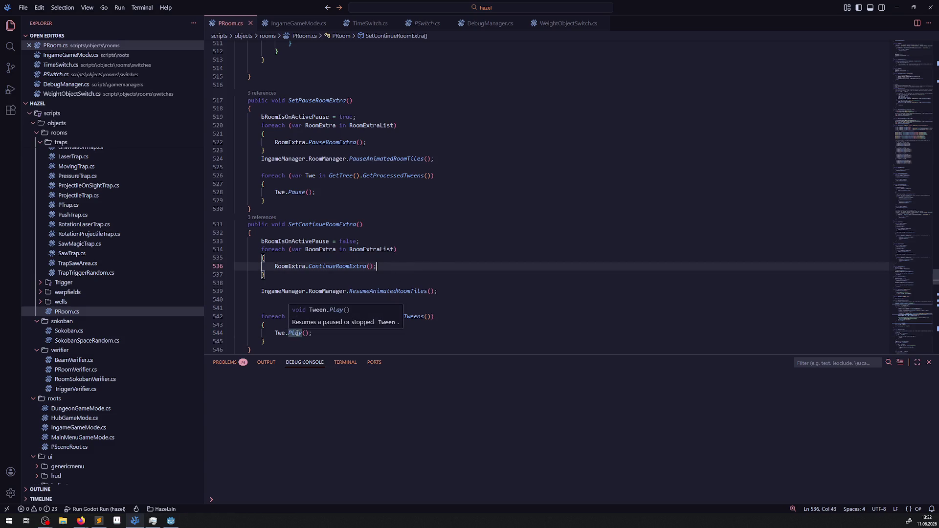
{"action": "left_click", "coordinate": [480, 253]}
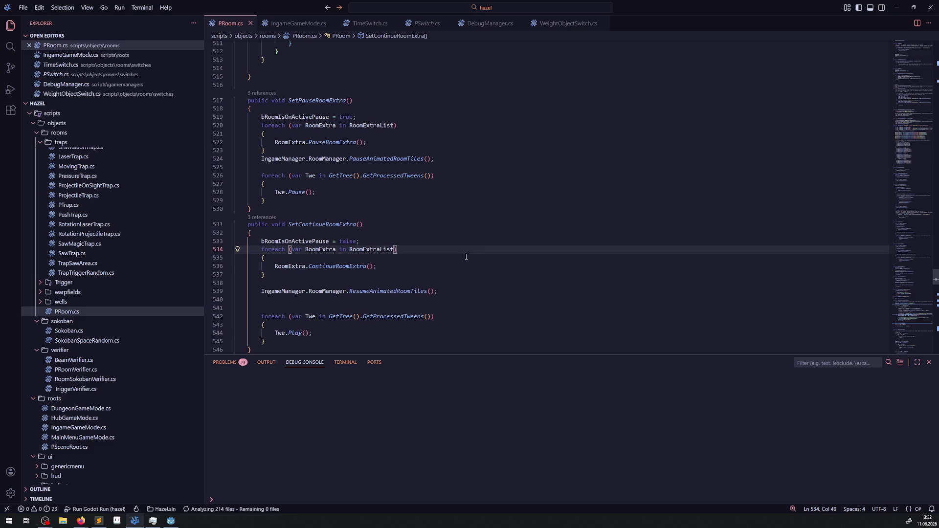
{"action": "left_click", "coordinate": [171, 521]}
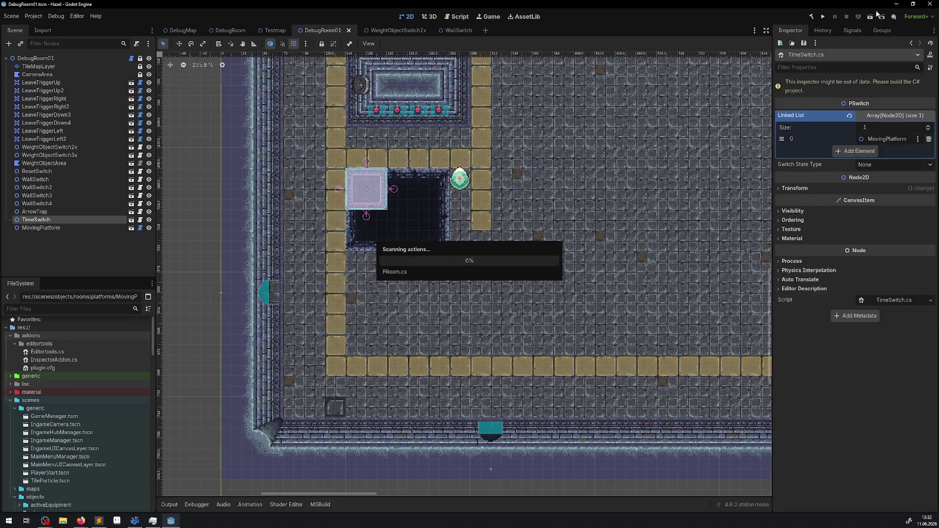
- Build and run the game, walk the hero right and up, then inspect the remote DebugManager node
{"action": "left_click", "coordinate": [813, 17]}
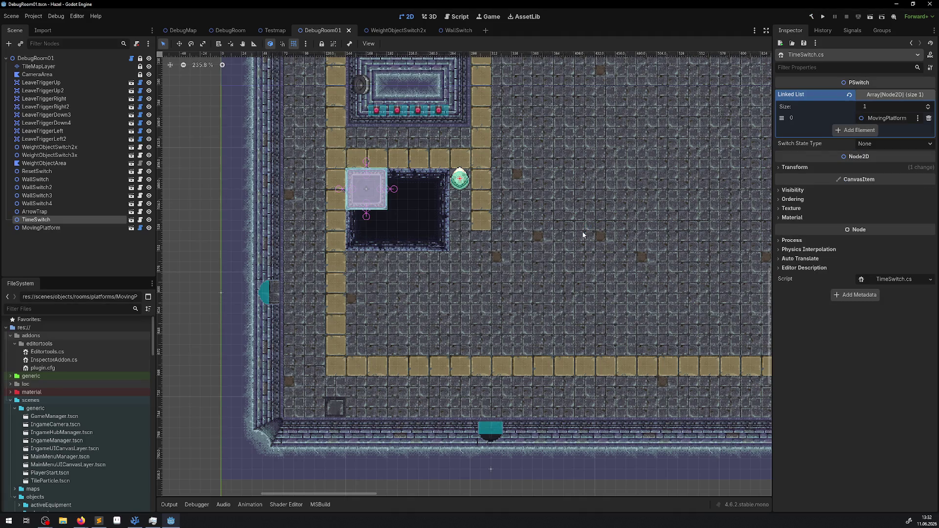
{"action": "left_click", "coordinate": [822, 16]}
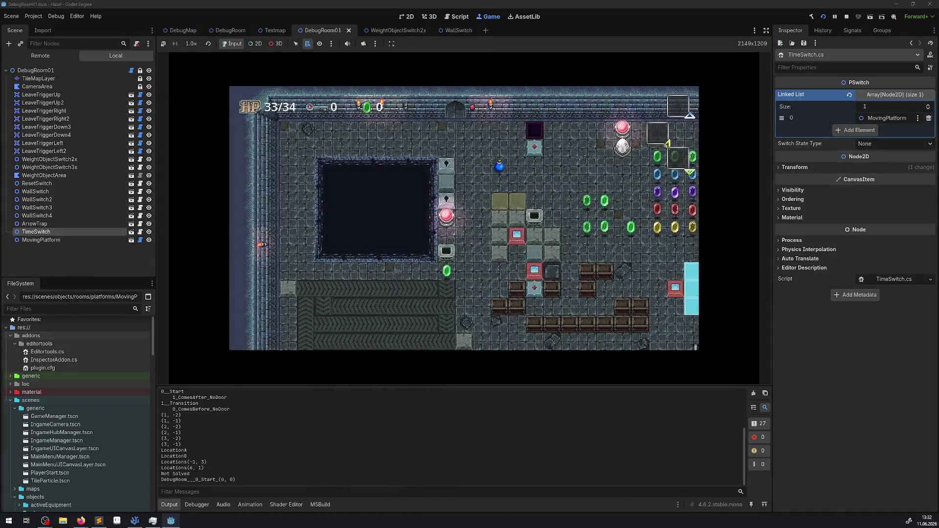
{"action": "key", "text": "Right"}
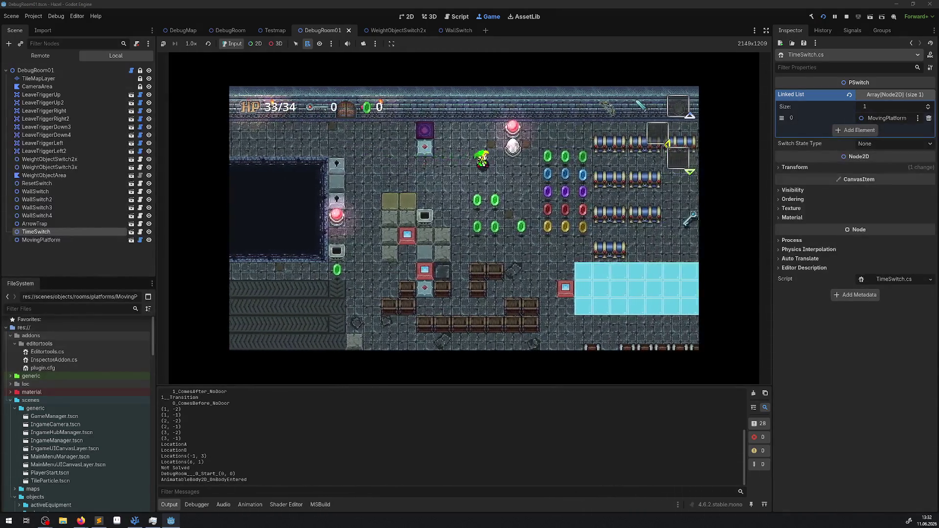
{"action": "key", "text": "Right"}
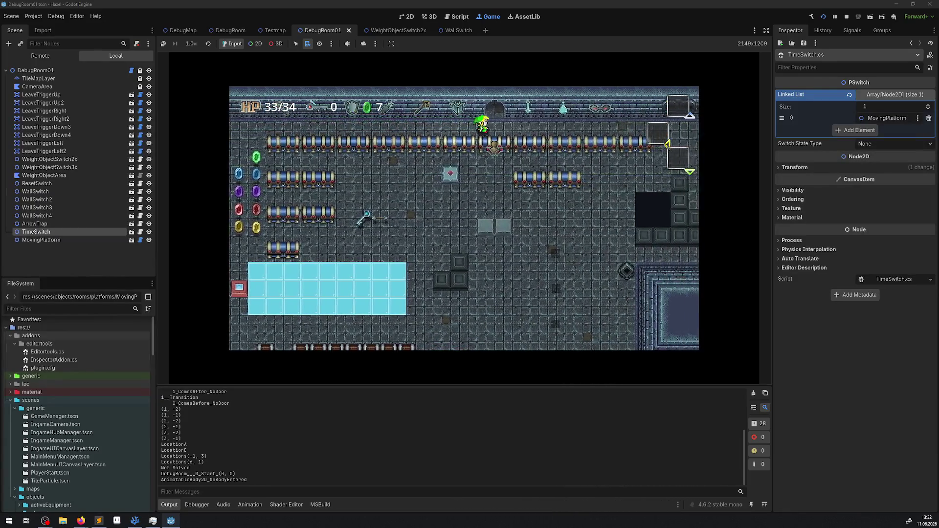
{"action": "key", "text": "Up"}
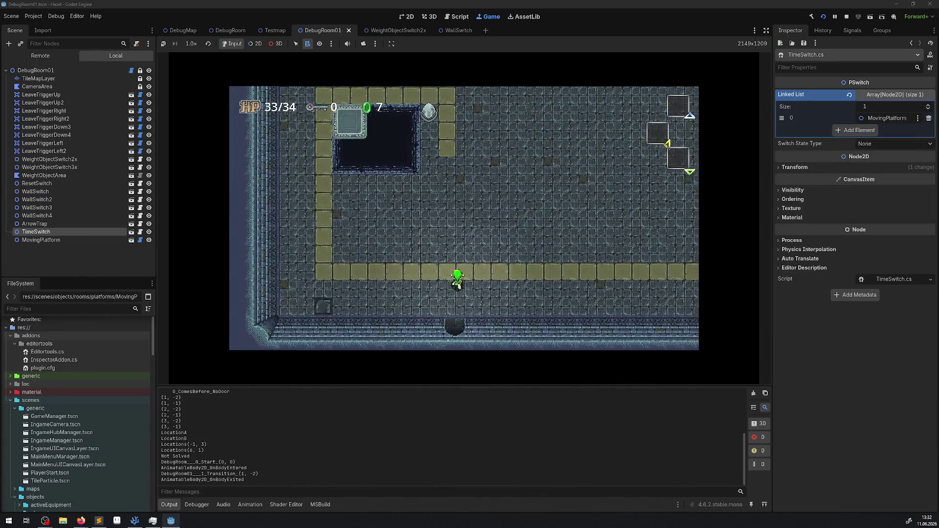
{"action": "key", "text": "Up"}
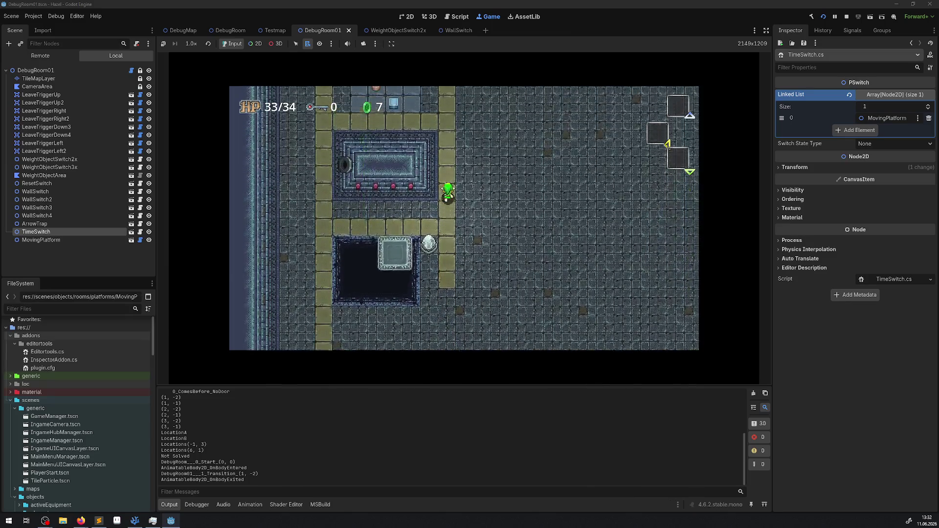
{"action": "key", "text": "Up"}
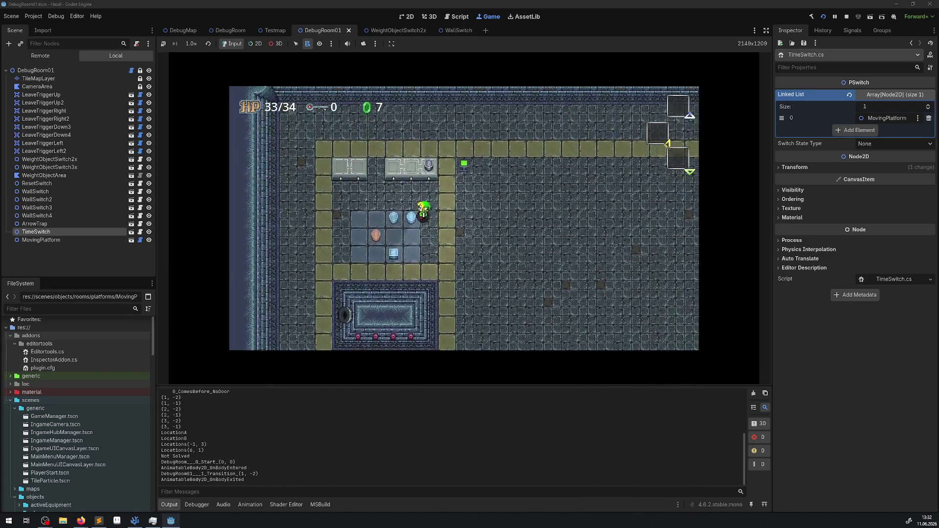
{"action": "left_click", "coordinate": [45, 57]}
{"action": "left_click", "coordinate": [45, 167]}
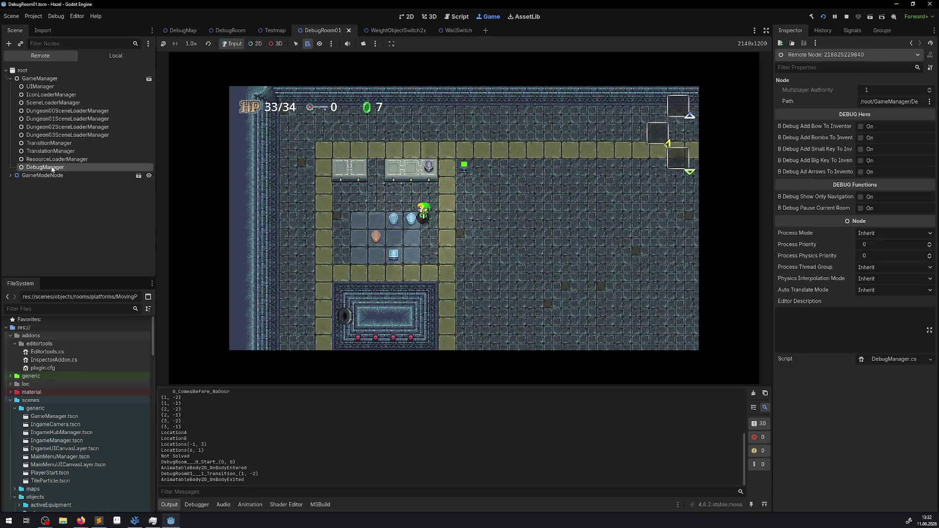
- Tick B Debug Pause Current Room and enlarge the game view, hiding the Output panel
{"action": "left_click", "coordinate": [864, 208]}
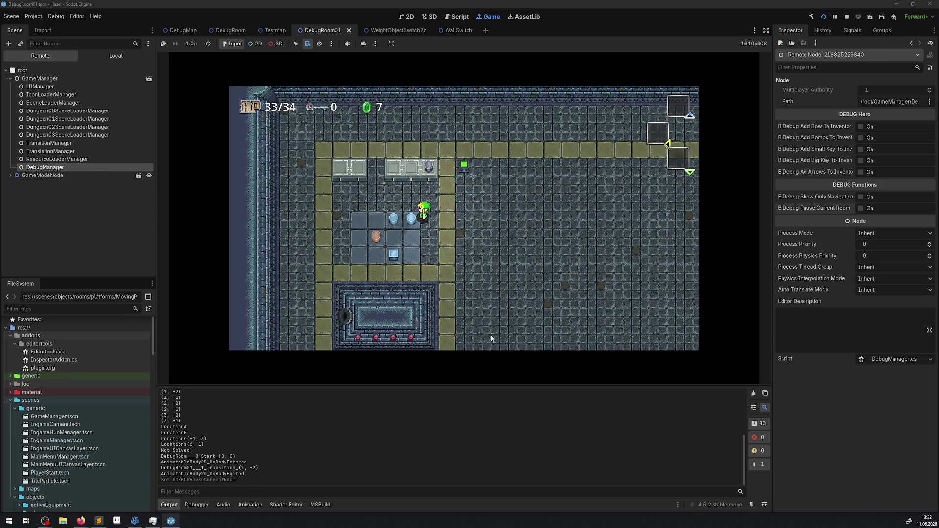
{"action": "left_click", "coordinate": [767, 30]}
{"action": "left_click", "coordinate": [17, 506]}
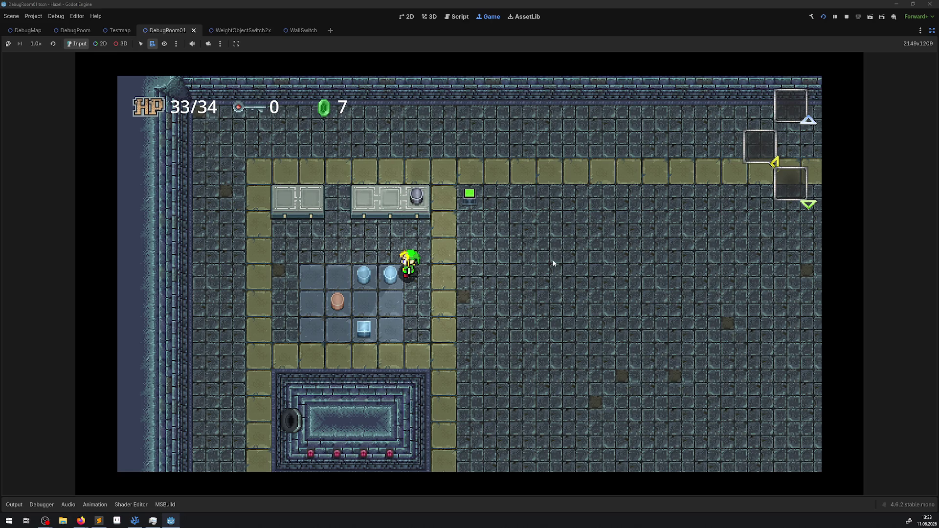
- Toggle distraction-free mode off and on, stop the running game, and restore the side panels
{"action": "left_click", "coordinate": [932, 31]}
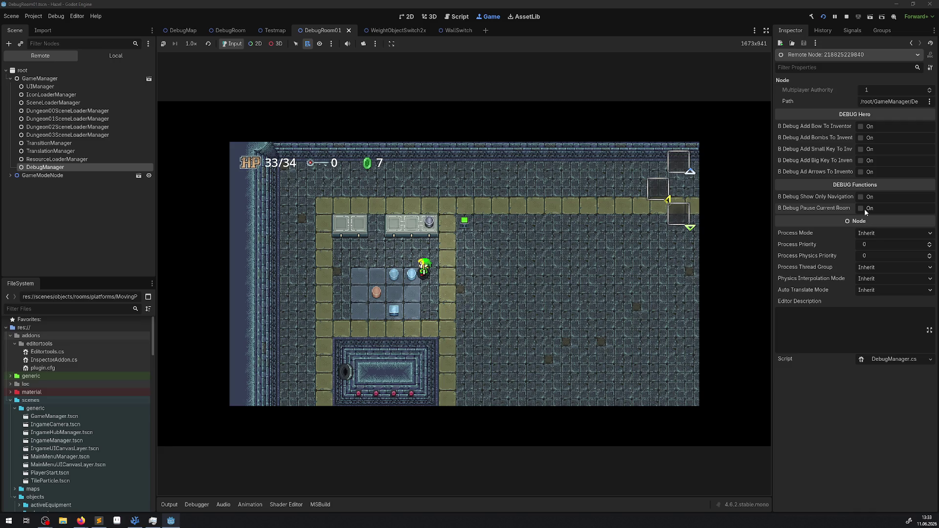
{"action": "left_click", "coordinate": [766, 31]}
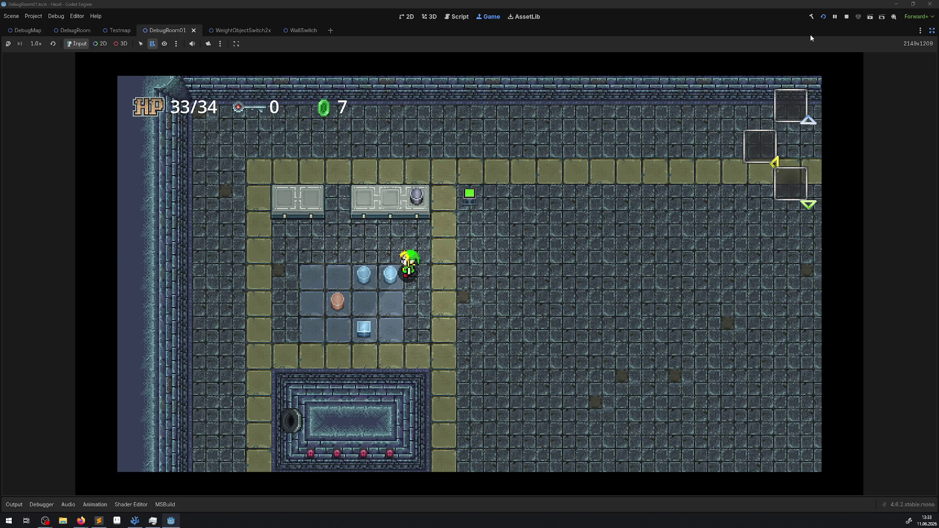
{"action": "left_click", "coordinate": [846, 17]}
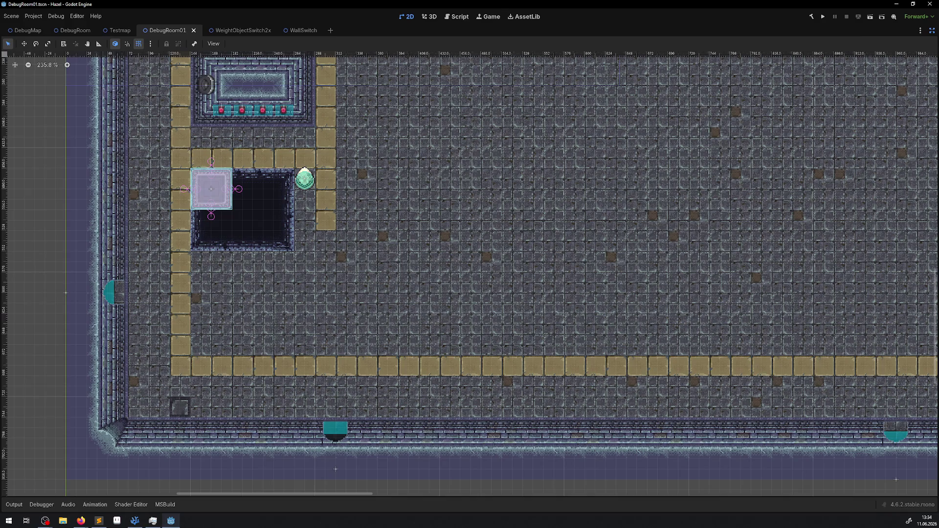
{"action": "left_click", "coordinate": [934, 30]}
- Run the game again, walk the hero down and right, stop with F8, and return to PRoom.cs line 530
{"action": "left_click", "coordinate": [824, 16]}
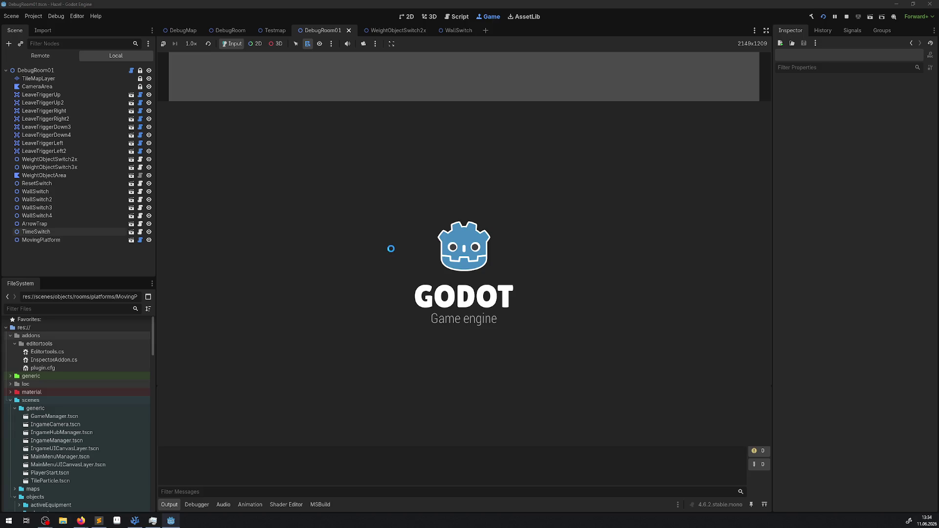
{"action": "key", "text": "Down"}
{"action": "key", "text": "Right"}
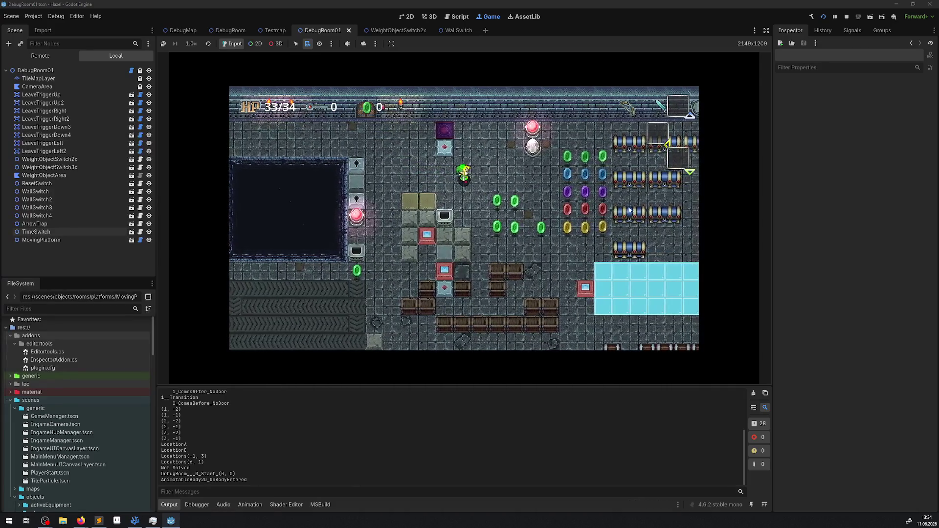
{"action": "key", "text": "F8"}
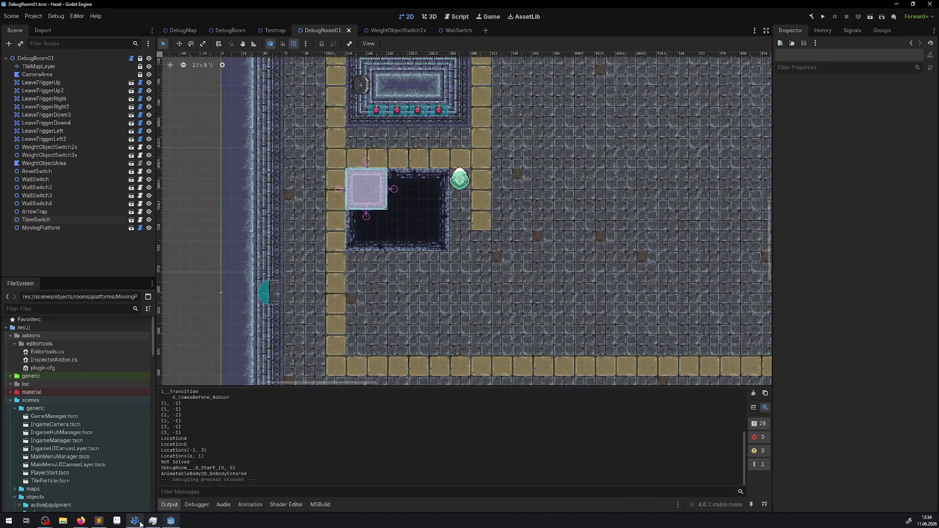
{"action": "left_click", "coordinate": [134, 521]}
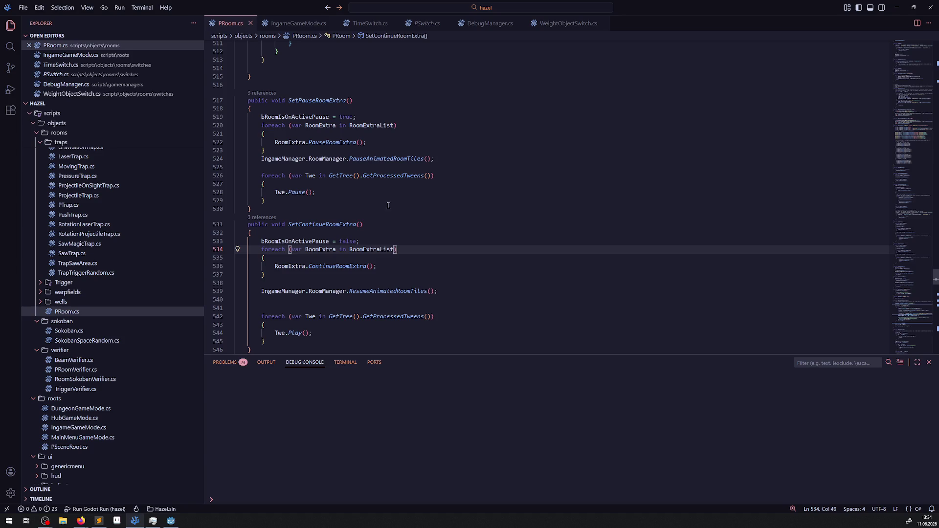
{"action": "left_click", "coordinate": [293, 210]}
- Add a blank line after SetPauseRoomExtra and save PRoom.cs
{"action": "key", "text": "Return"}
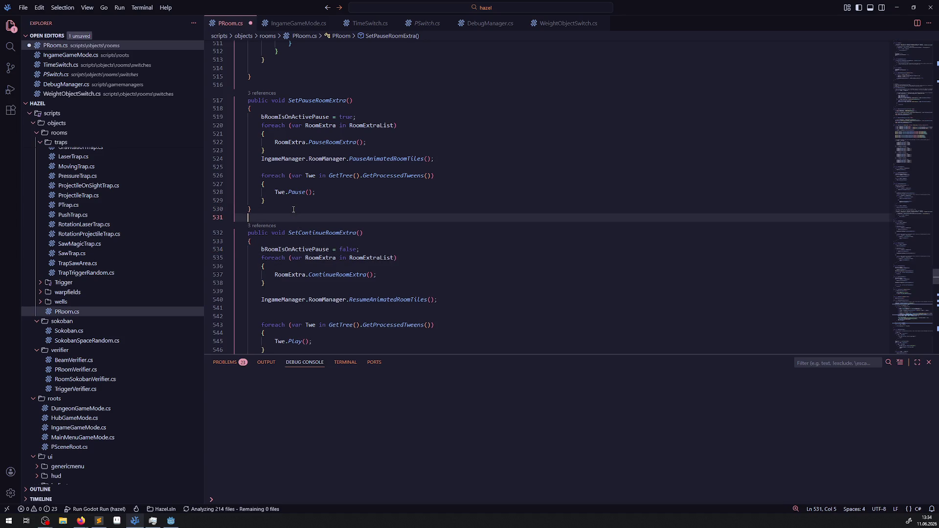
{"action": "key", "text": "ctrl+s"}
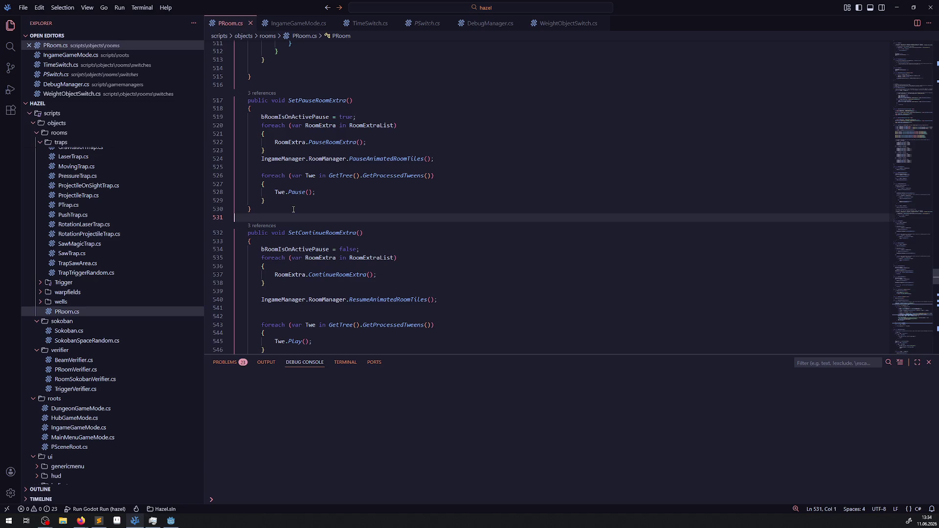
{"action": "mouse_move", "coordinate": [402, 173]}
{"action": "left_click", "coordinate": [175, 521]}
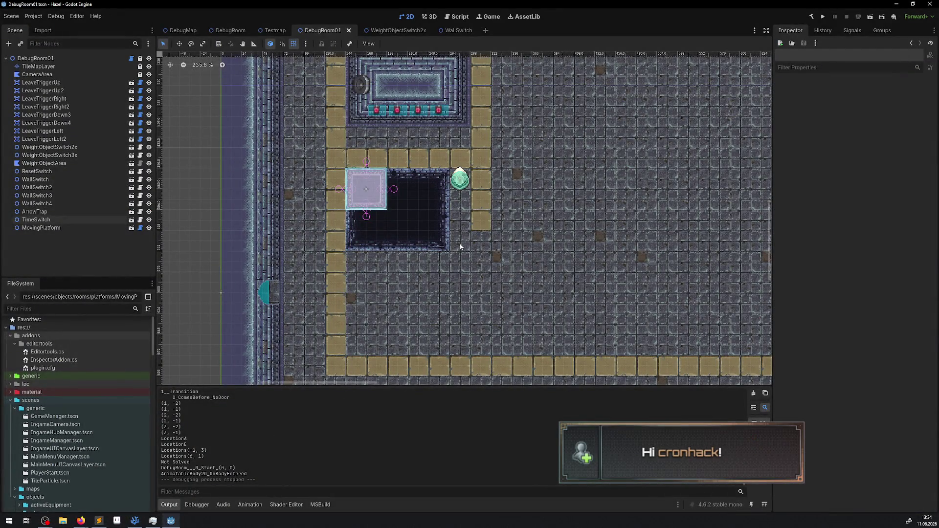
{"action": "left_click", "coordinate": [152, 522]}
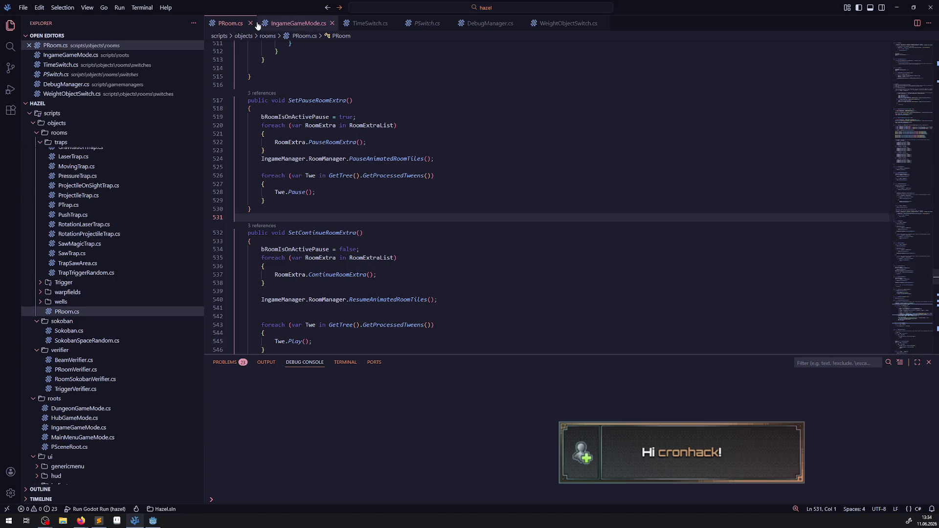
- Select the foreach tween loop and bring up actions for PauseAnimatedRoomTiles on line 524
{"action": "left_click", "coordinate": [333, 195]}
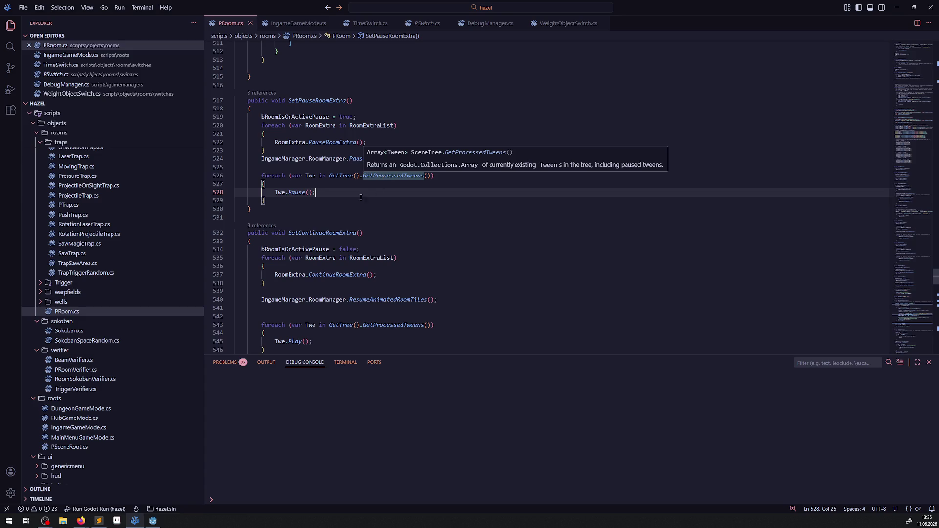
{"action": "left_click_drag", "start_coordinate": [346, 201], "coordinate": [243, 176]}
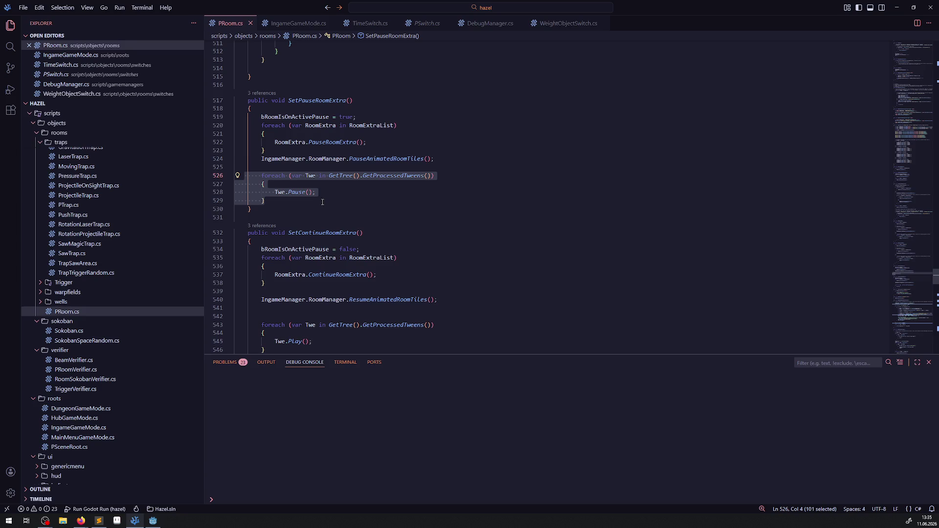
{"action": "left_click", "coordinate": [388, 160]}
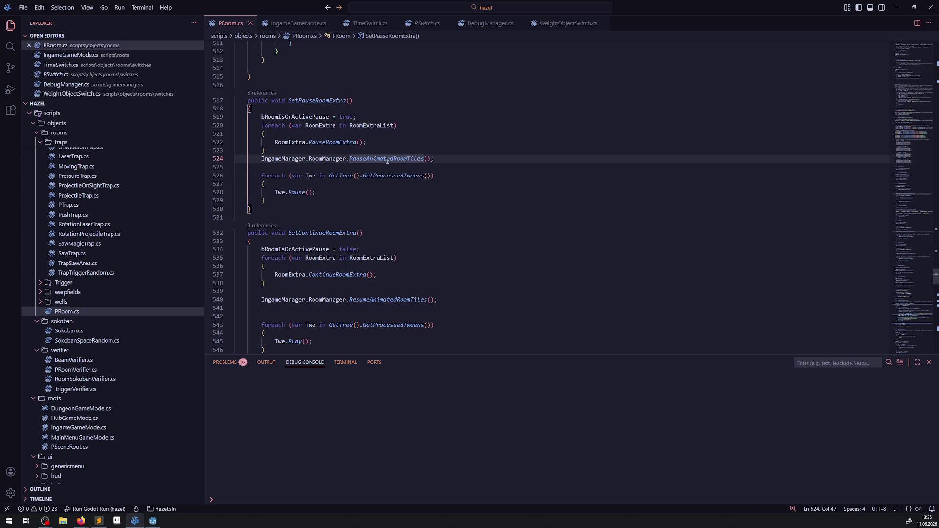
{"action": "right_click", "coordinate": [388, 161]}
- In RoomManager.cs, create an empty PauseAllTweens method below ResumeAnimatedRoomTiles
{"action": "left_click", "coordinate": [406, 171]}
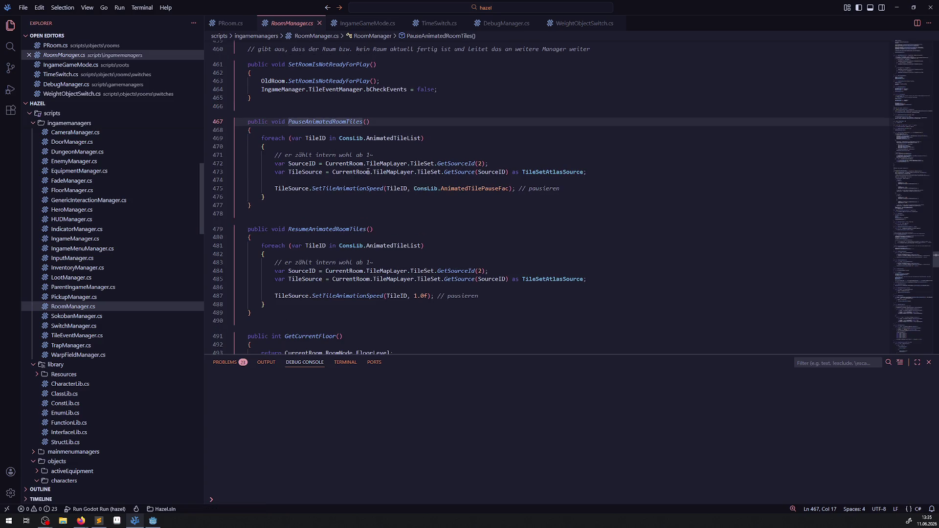
{"action": "left_click_drag", "start_coordinate": [259, 126], "coordinate": [236, 121]}
{"action": "scroll", "coordinate": [265, 264], "scroll_direction": "down", "scroll_amount": 2}
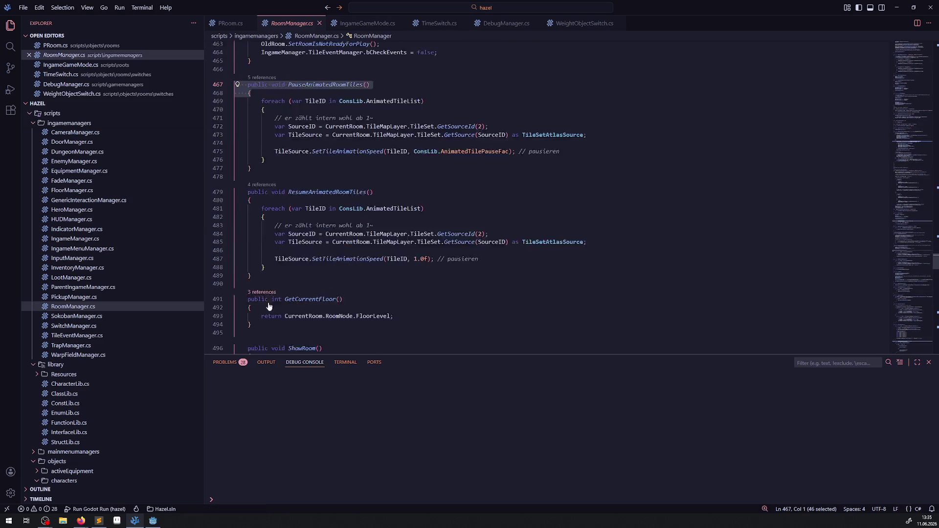
{"action": "key", "text": "ctrl+c"}
{"action": "left_click", "coordinate": [265, 263]}
{"action": "key", "text": "Return"}
{"action": "key", "text": "Return"}
{"action": "key", "text": "Up"}
{"action": "key", "text": "ctrl+v"}
{"action": "key", "text": "Return"}
{"action": "type", "text": "}"}
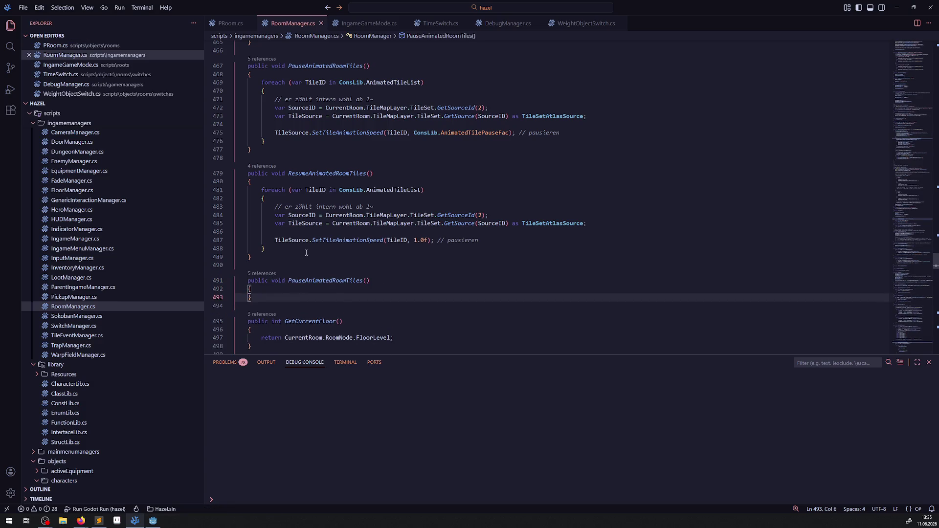
{"action": "left_click_drag", "start_coordinate": [306, 281], "coordinate": [365, 281]}
{"action": "type", "text": "AllTweens"}
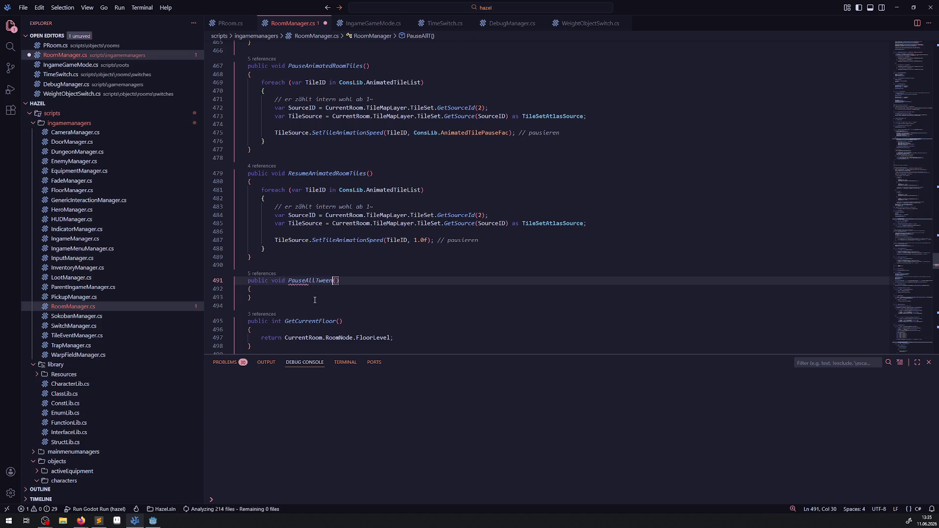
- Duplicate PauseAllTweens as an empty ResumeAllTweens method and save
{"action": "left_click", "coordinate": [257, 299]}
{"action": "key", "text": "Return"}
{"action": "key", "text": "ctrl+v"}
{"action": "key", "text": "ctrl+s"}
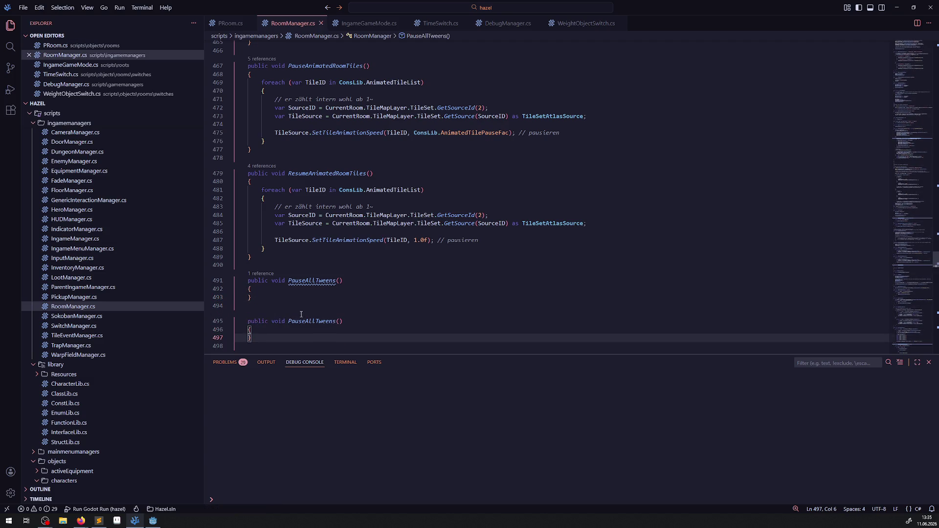
{"action": "left_click_drag", "start_coordinate": [306, 321], "coordinate": [288, 321]}
{"action": "type", "text": "Res"}
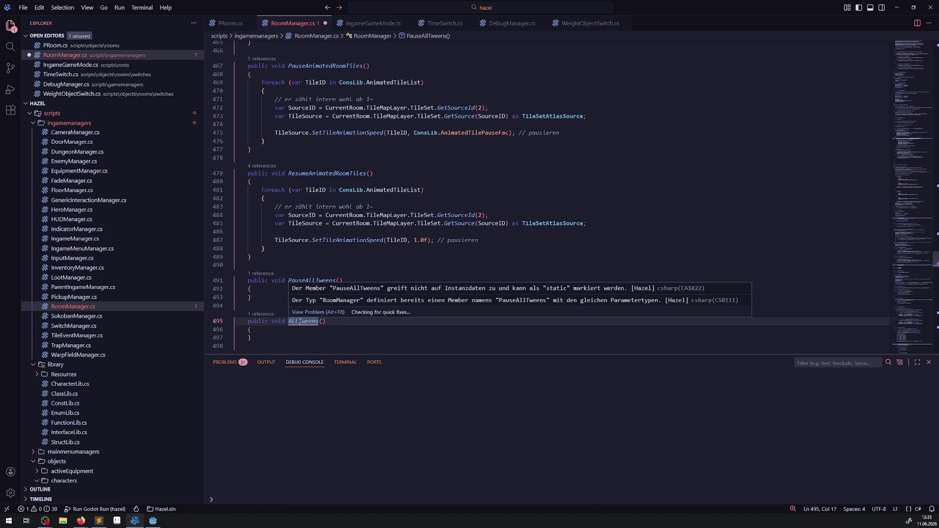
{"action": "type", "text": "ume"}
{"action": "key", "text": "ctrl+s"}
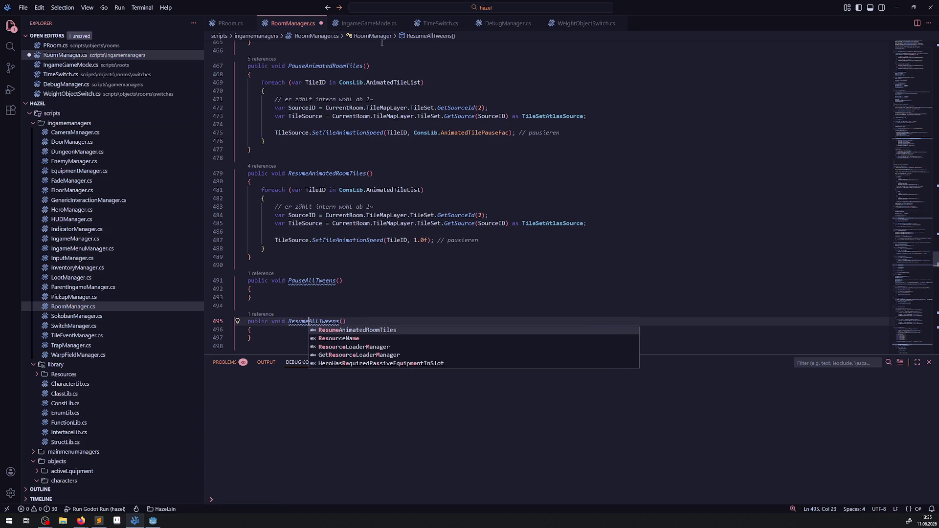
- Copy the foreach tween loop from PRoom.cs into the PauseAllTweens body
{"action": "left_click", "coordinate": [368, 23]}
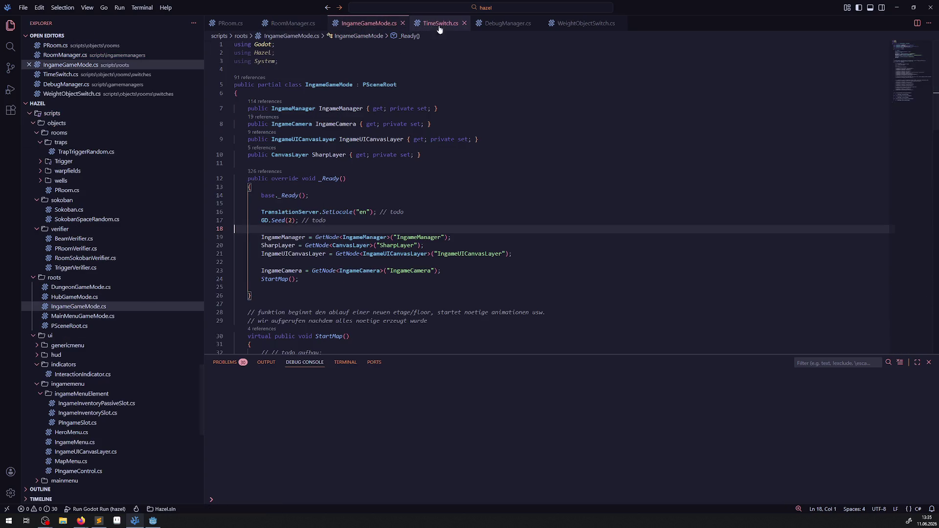
{"action": "left_click", "coordinate": [234, 23]}
{"action": "left_click", "coordinate": [281, 200]}
{"action": "left_click_drag", "start_coordinate": [281, 200], "coordinate": [236, 175]}
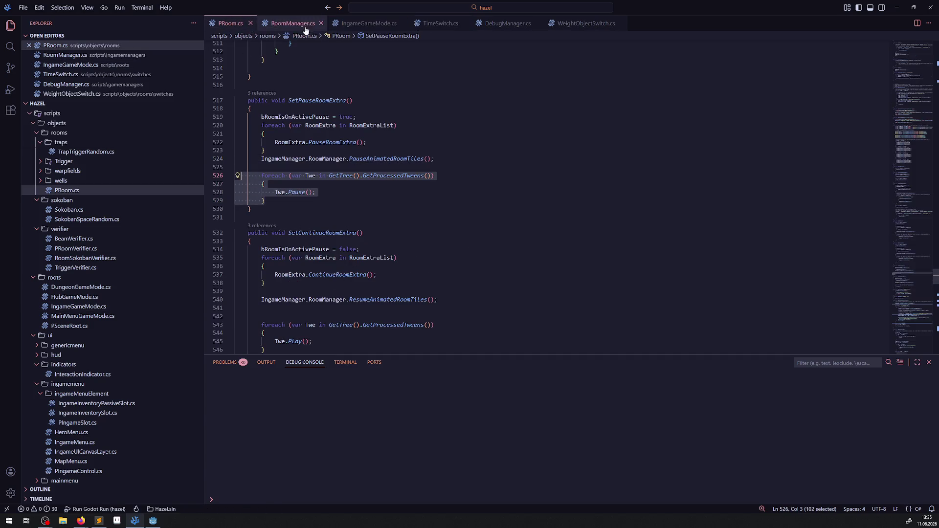
{"action": "left_click", "coordinate": [293, 23]}
{"action": "left_click", "coordinate": [264, 289]}
{"action": "key", "text": "Return"}
{"action": "key", "text": "ctrl+v"}
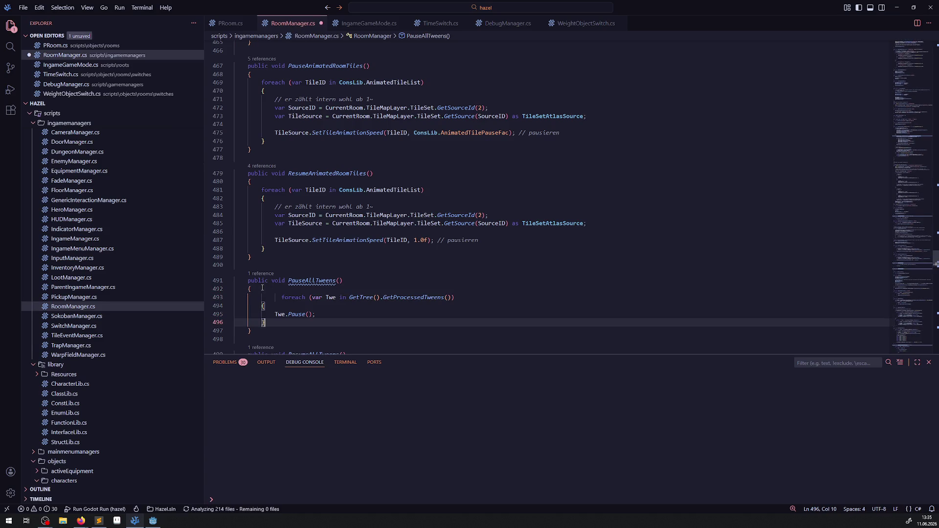
- Paste the loop into ResumeAllTweens with Pause changed to Play, and save RoomManager.cs
{"action": "scroll", "coordinate": [267, 308], "scroll_direction": "down", "scroll_amount": 2}
{"action": "left_click", "coordinate": [267, 307]}
{"action": "key", "text": "Return"}
{"action": "key", "text": "ctrl+v"}
{"action": "key", "text": "ctrl+s"}
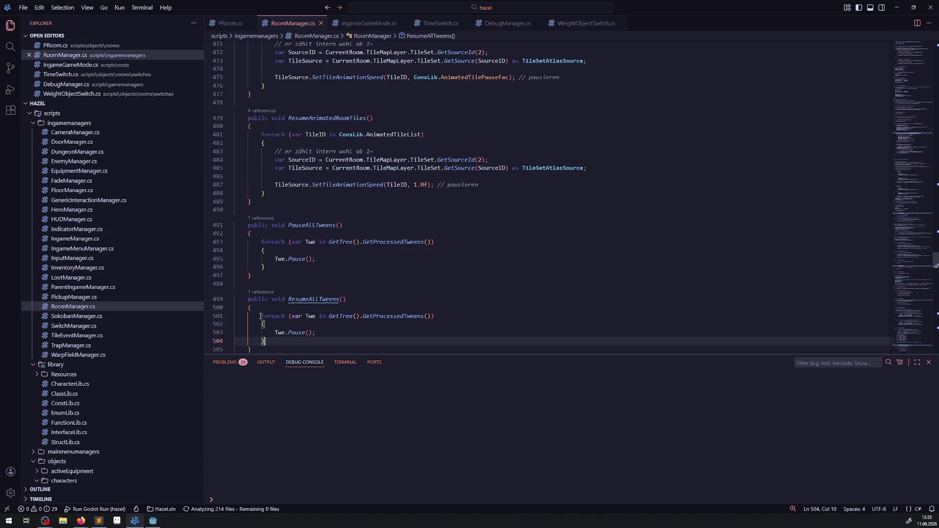
{"action": "double_click", "coordinate": [298, 334]}
{"action": "type", "text": "Play"}
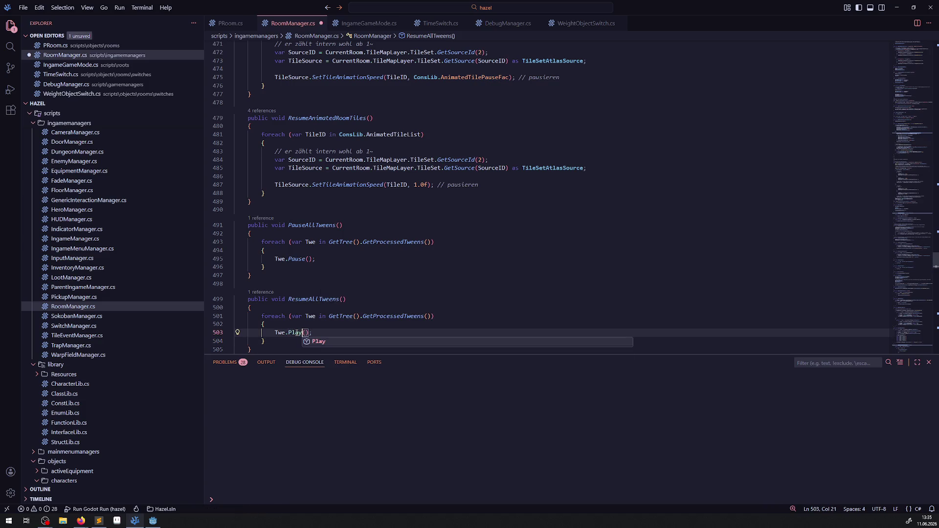
{"action": "key", "text": "ctrl+s"}
{"action": "double_click", "coordinate": [311, 225]}
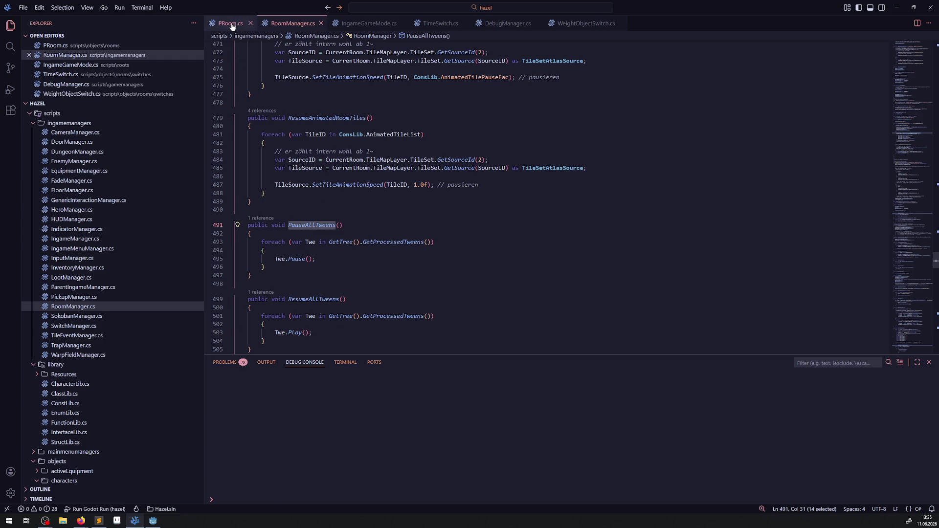
- Replace SetPauseRoomExtra's tween loop with IngameManager.RoomManager.PauseAllTweens(); and save
{"action": "left_click", "coordinate": [232, 25]}
{"action": "key", "text": "ctrl+v"}
{"action": "left_click_drag", "start_coordinate": [258, 161], "coordinate": [350, 162]}
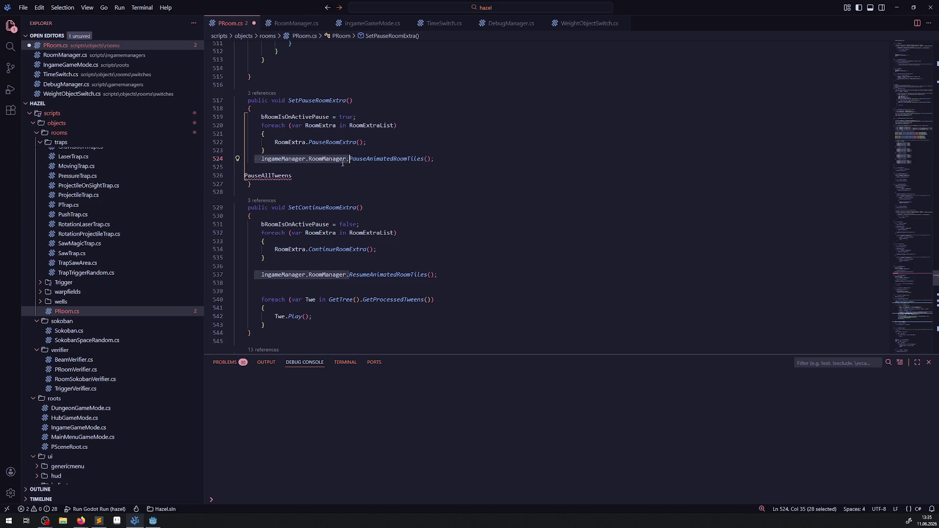
{"action": "left_click", "coordinate": [245, 175]}
{"action": "key", "text": "ctrl+v"}
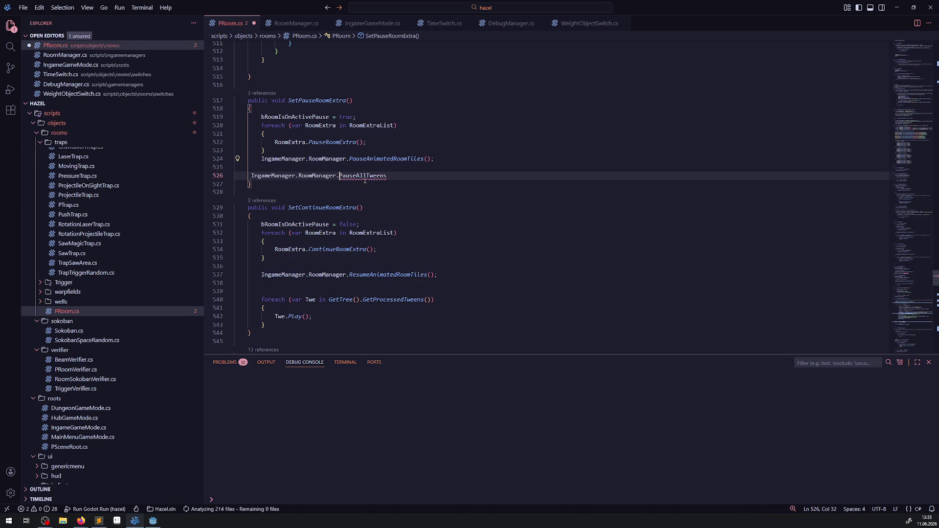
{"action": "left_click", "coordinate": [419, 176]}
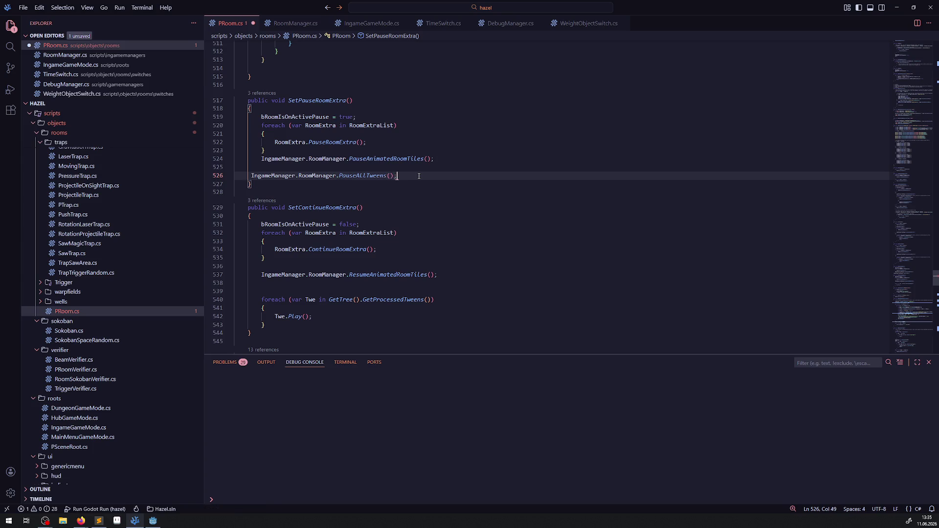
{"action": "type", "text": "();"}
{"action": "key", "text": "shift+Home"}
{"action": "key", "text": "ctrl+s"}
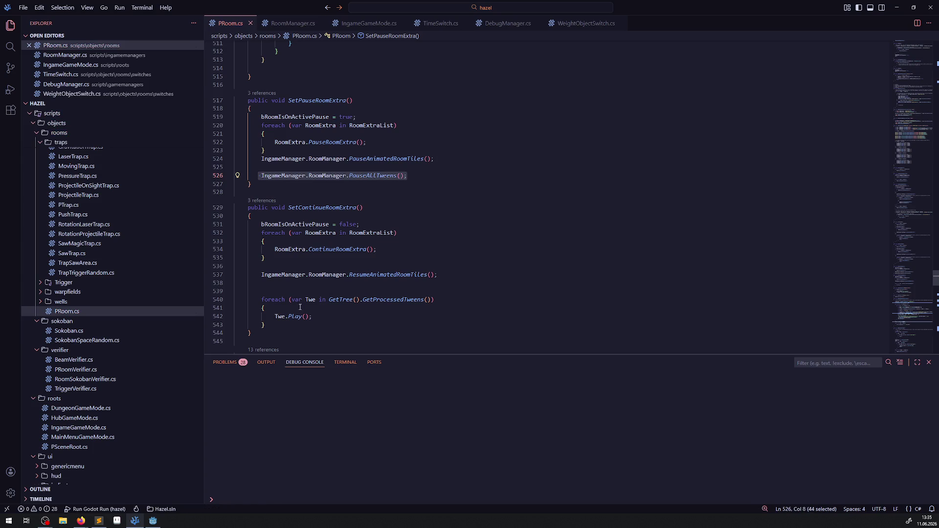
{"action": "key", "text": "ctrl+c"}
- Replace SetContinueRoomExtra's tween loop with a RoomManager ResumeAllTweens() call
{"action": "left_click_drag", "start_coordinate": [275, 323], "coordinate": [240, 283]}
{"action": "key", "text": "ctrl+v"}
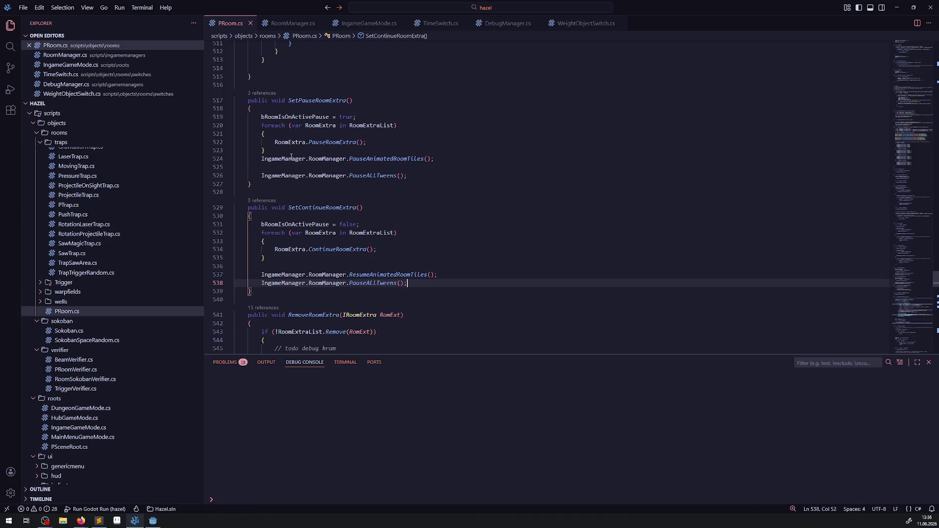
{"action": "left_click", "coordinate": [273, 167]}
{"action": "key", "text": "BackSpace"}
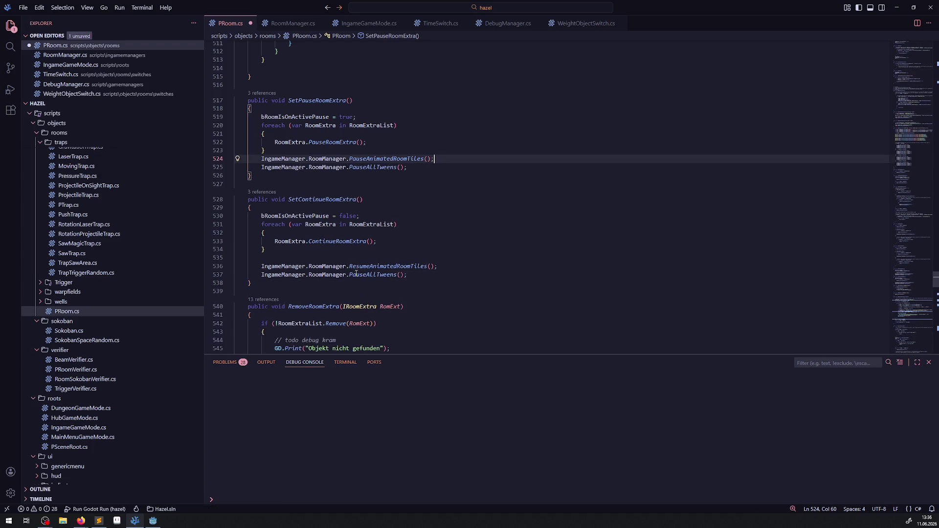
{"action": "double_click", "coordinate": [365, 275]}
{"action": "type", "text": "Resu"}
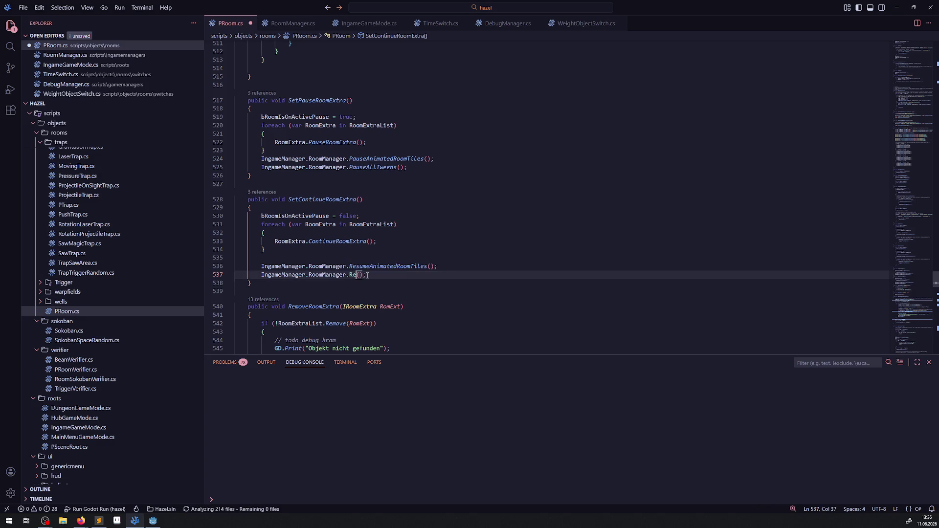
{"action": "left_click", "coordinate": [417, 285]}
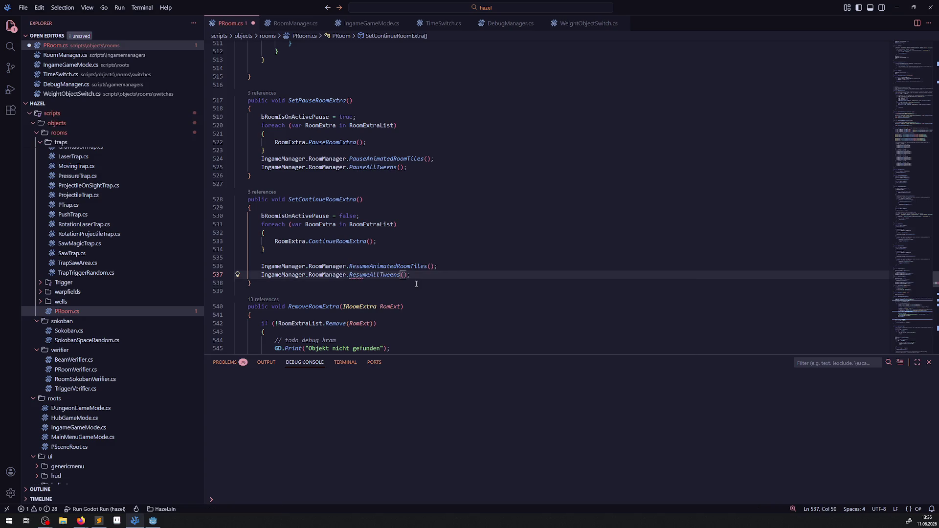
{"action": "key", "text": "ctrl+s"}
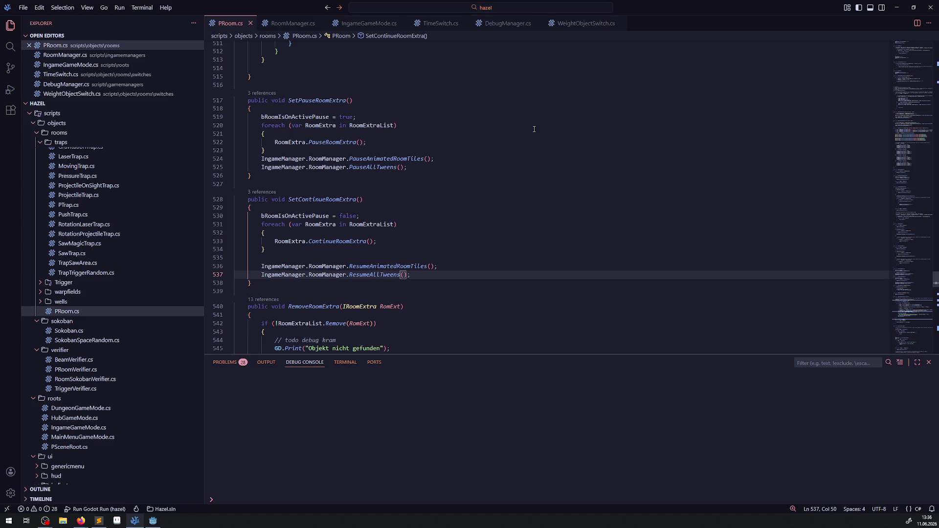
{"action": "left_click", "coordinate": [534, 166]}
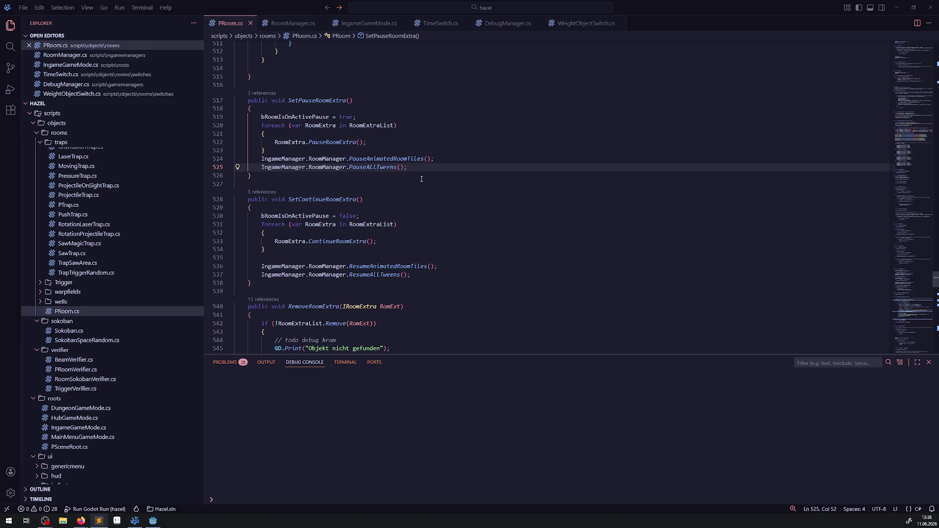
{"action": "left_click", "coordinate": [312, 70]}
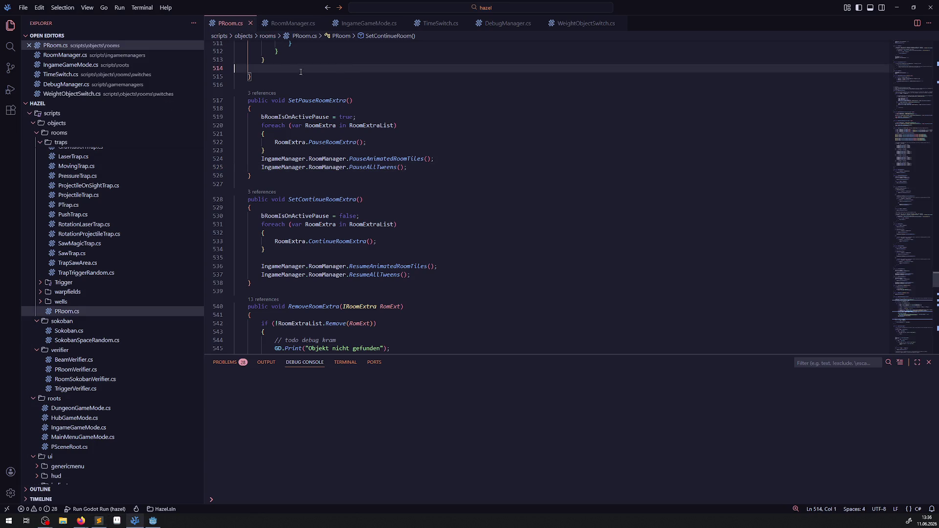
{"action": "left_click", "coordinate": [251, 23]}
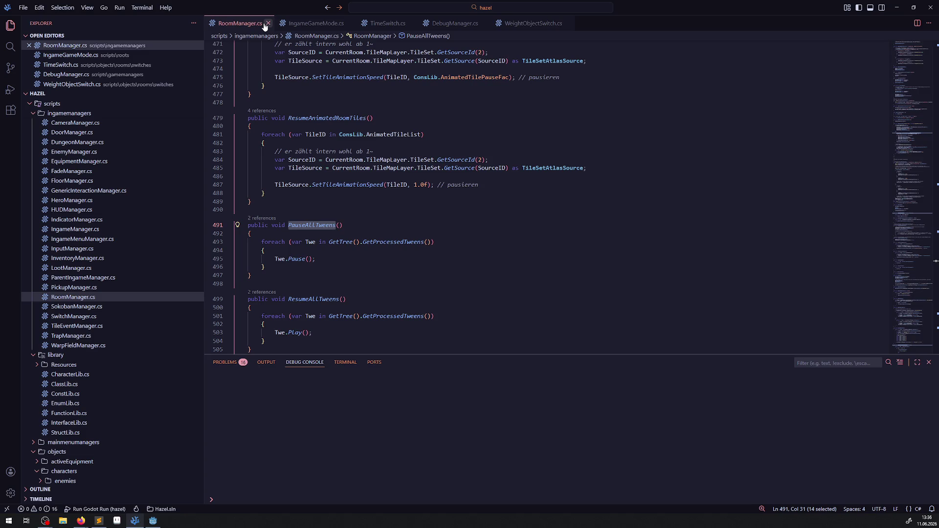
{"action": "left_click", "coordinate": [268, 23]}
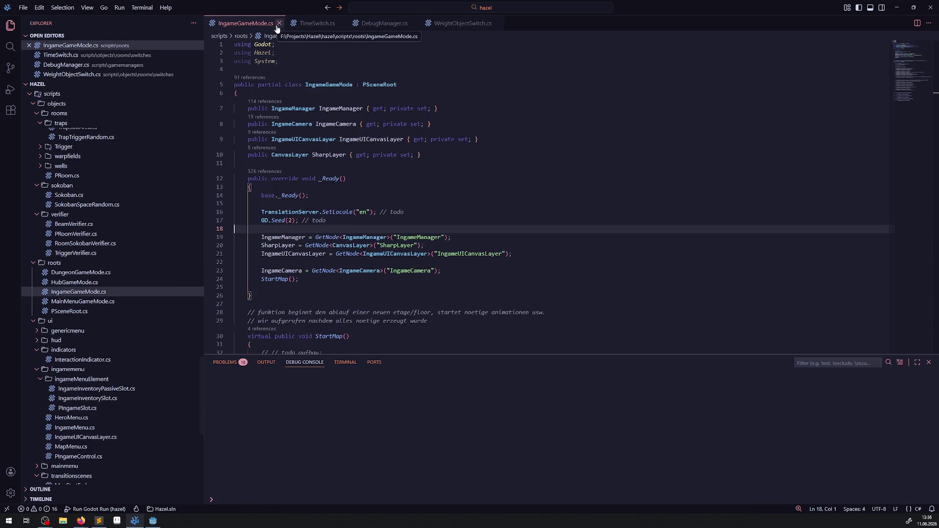
{"action": "left_click", "coordinate": [279, 24]}
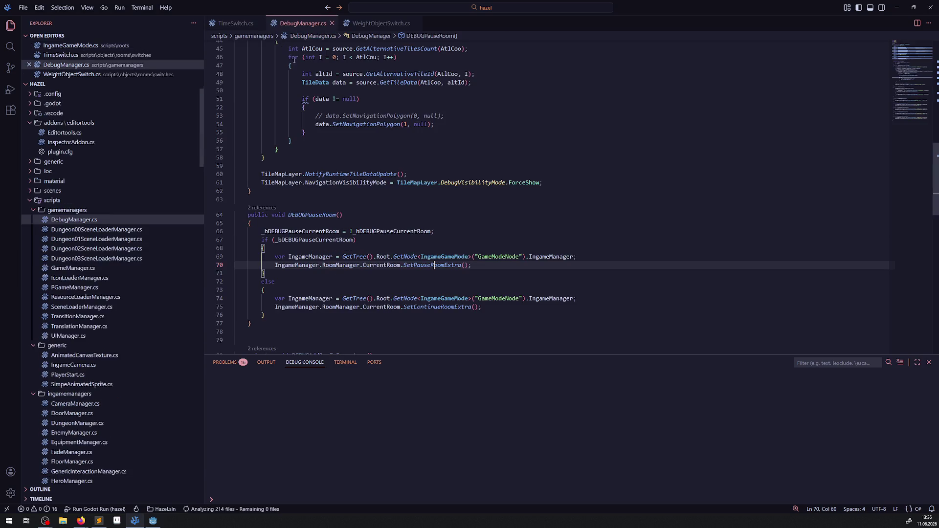
{"action": "left_click", "coordinate": [238, 23]}
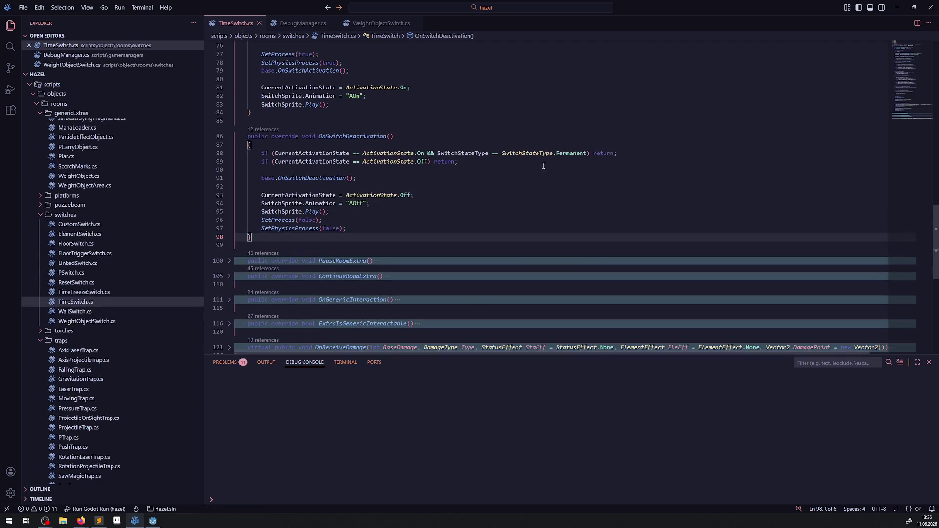
{"action": "scroll", "coordinate": [560, 148], "scroll_direction": "up", "scroll_amount": 4}
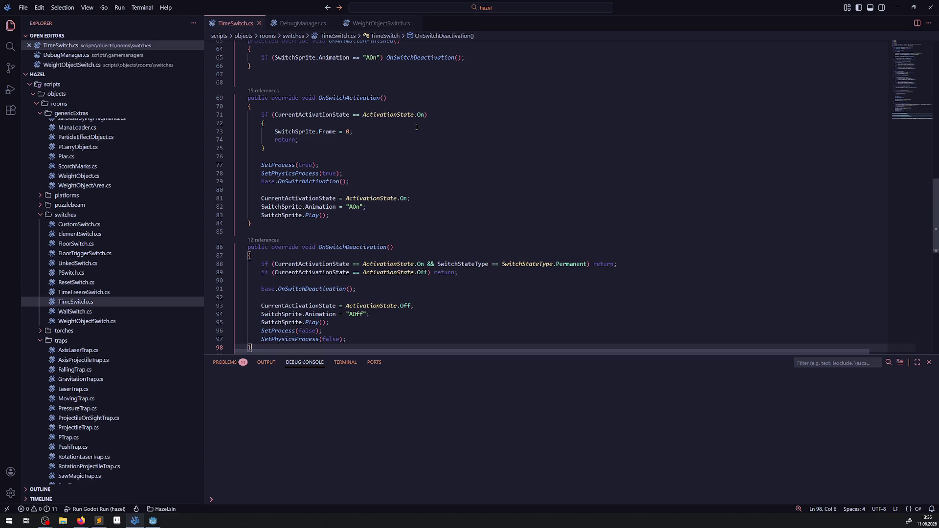
{"action": "mouse_move", "coordinate": [267, 148]}
{"action": "left_mouse_down"}
{"action": "mouse_move", "coordinate": [252, 106]}
{"action": "mouse_move", "coordinate": [282, 98]}
{"action": "left_mouse_up"}
{"action": "scroll", "coordinate": [411, 244], "scroll_direction": "down", "scroll_amount": 2}
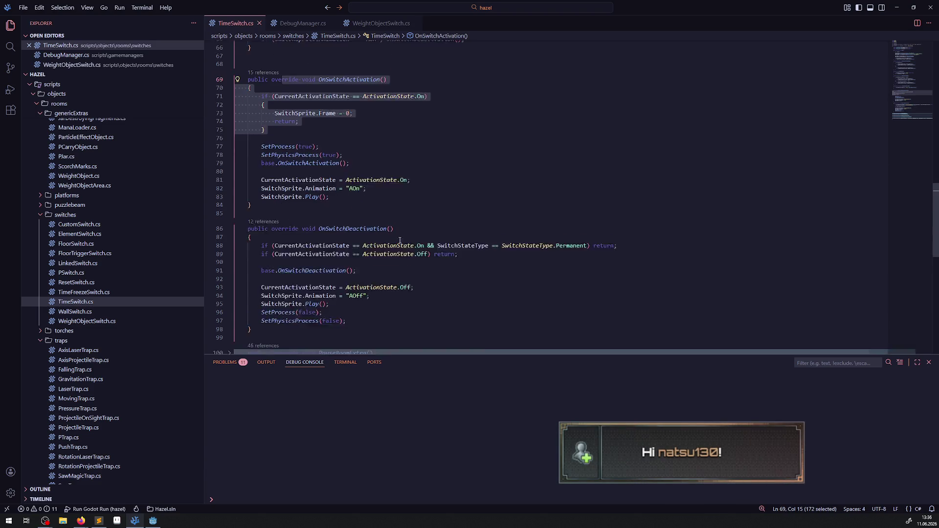
{"action": "left_click_drag", "start_coordinate": [411, 243], "coordinate": [252, 200]}
{"action": "scroll", "coordinate": [363, 276], "scroll_direction": "up", "scroll_amount": 7}
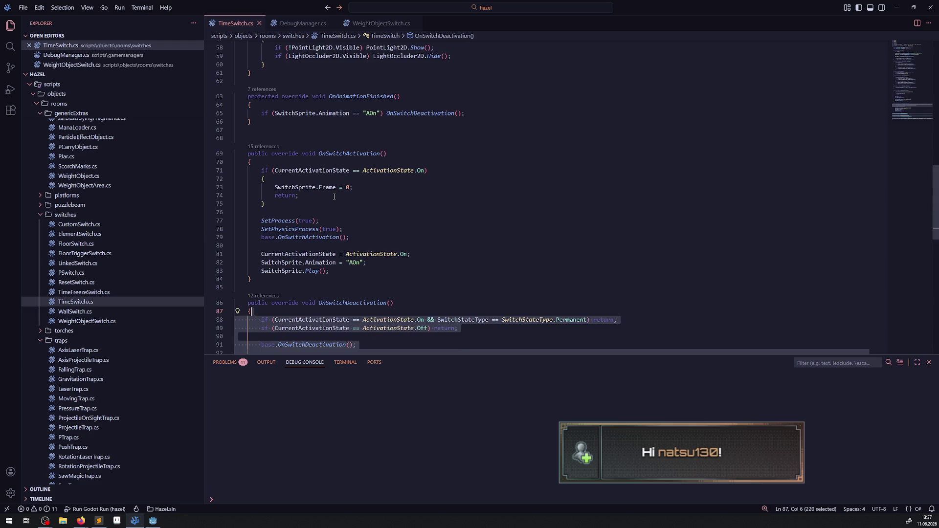
{"action": "scroll", "coordinate": [363, 276], "scroll_direction": "up", "scroll_amount": 3}
{"action": "left_click_drag", "start_coordinate": [251, 147], "coordinate": [453, 223]}
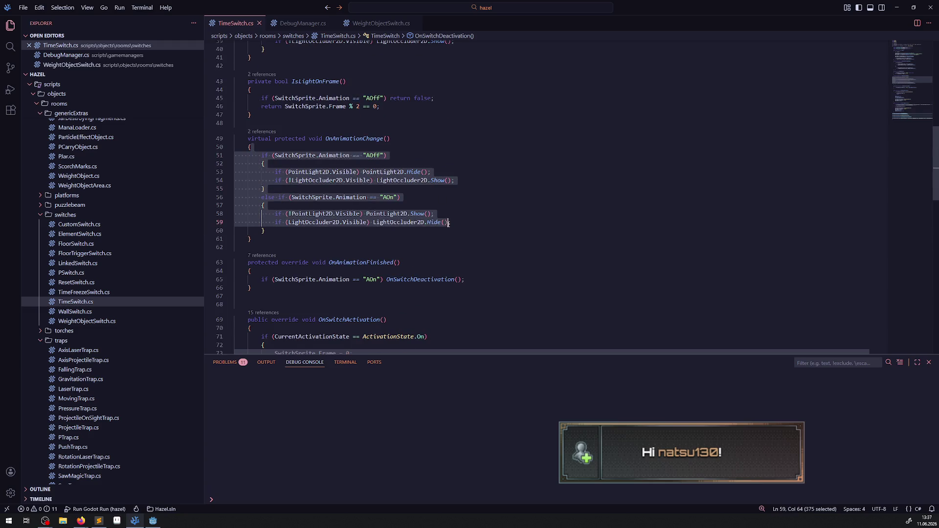
{"action": "left_click", "coordinate": [491, 229]}
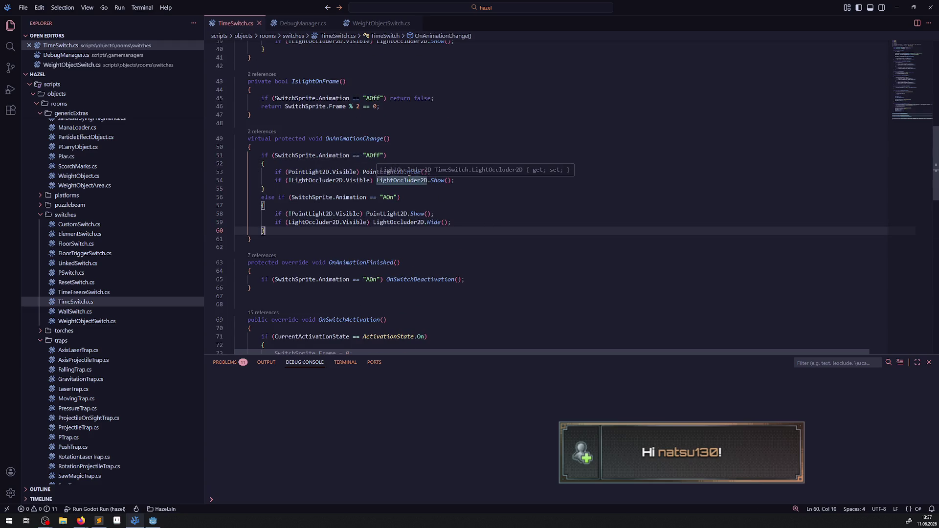
{"action": "left_click", "coordinate": [475, 224]}
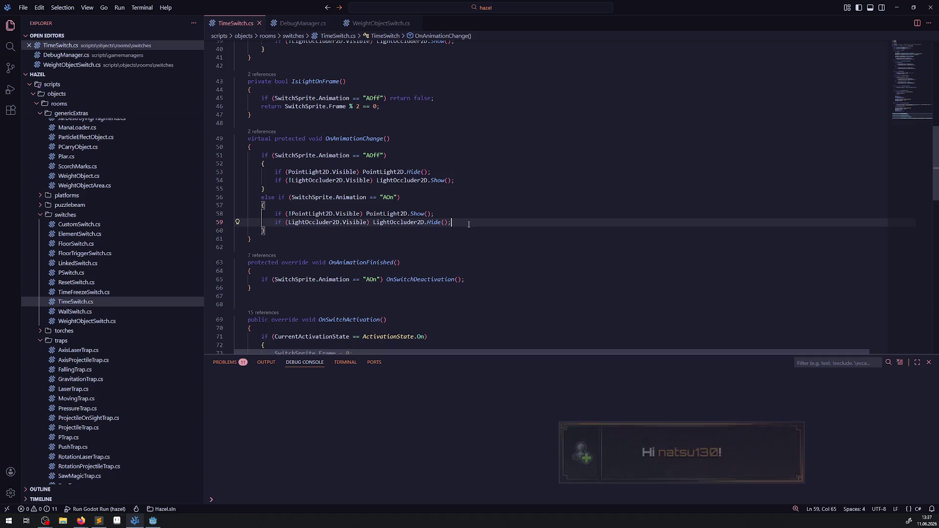
{"action": "left_click", "coordinate": [361, 140]}
{"action": "double_click", "coordinate": [360, 139]}
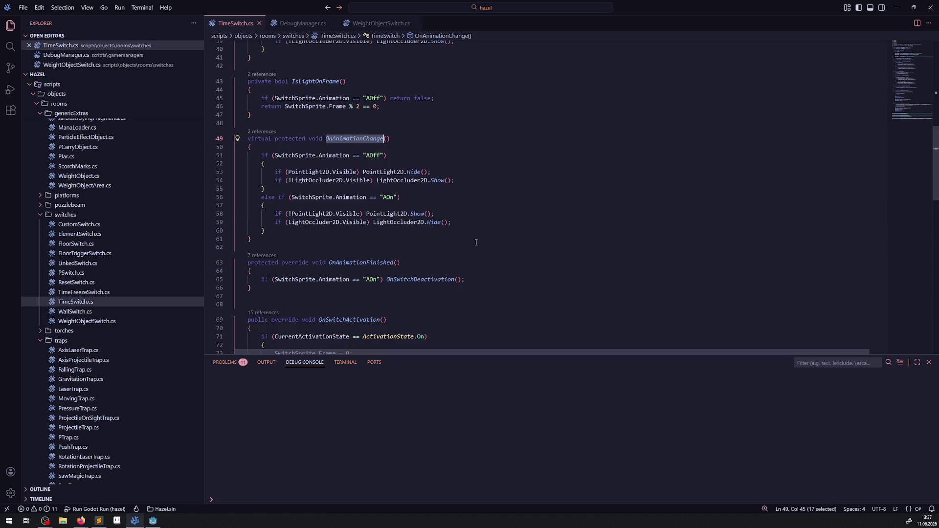
{"action": "scroll", "coordinate": [426, 254], "scroll_direction": "up", "scroll_amount": 3}
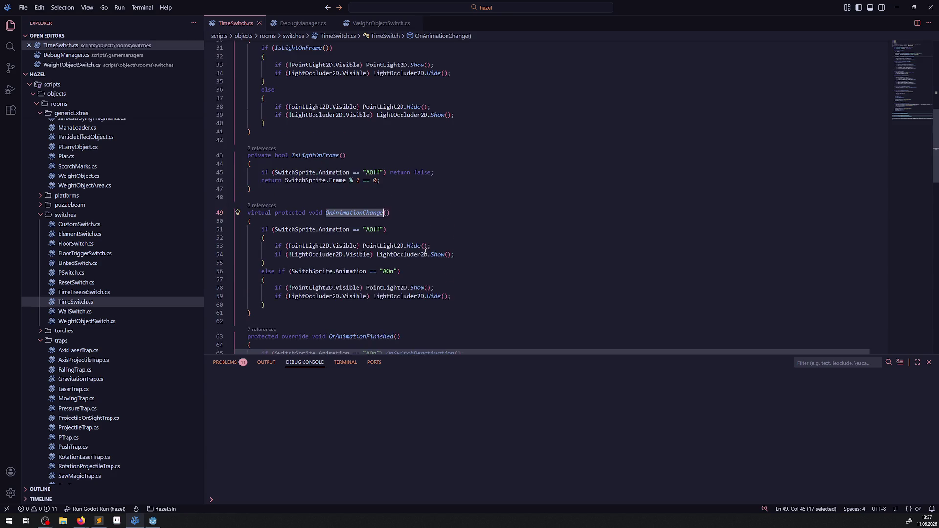
{"action": "left_click", "coordinate": [381, 180]}
{"action": "left_click_drag", "start_coordinate": [382, 181], "coordinate": [251, 156]}
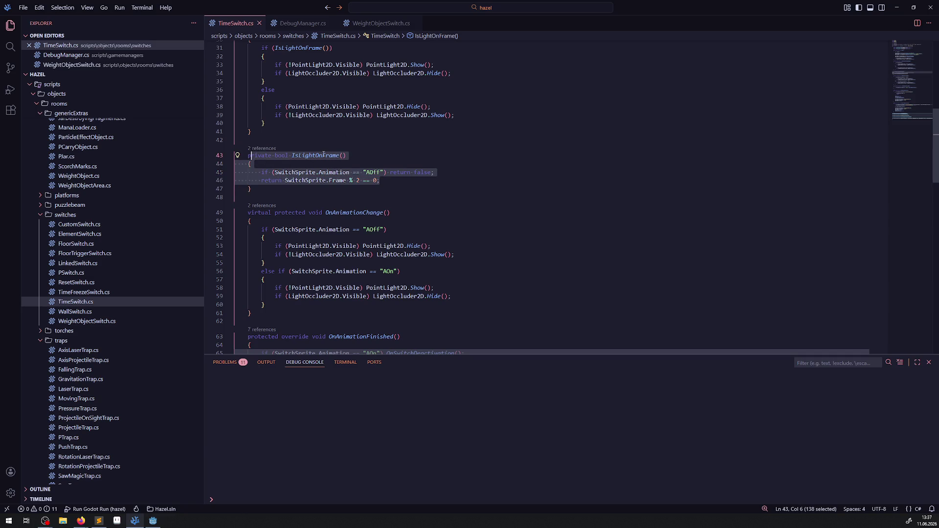
{"action": "double_click", "coordinate": [323, 155]}
{"action": "scroll", "coordinate": [353, 204], "scroll_direction": "up", "scroll_amount": 3}
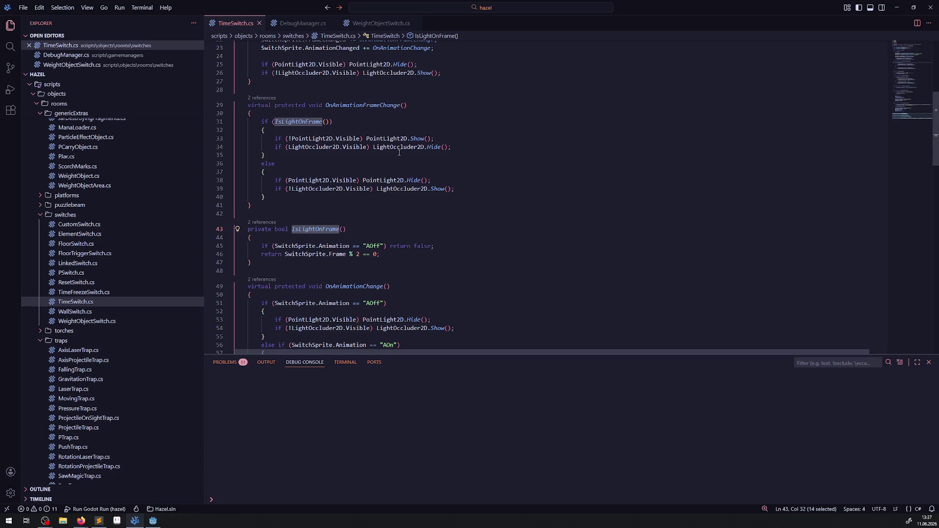
{"action": "scroll", "coordinate": [399, 138], "scroll_direction": "up", "scroll_amount": 4}
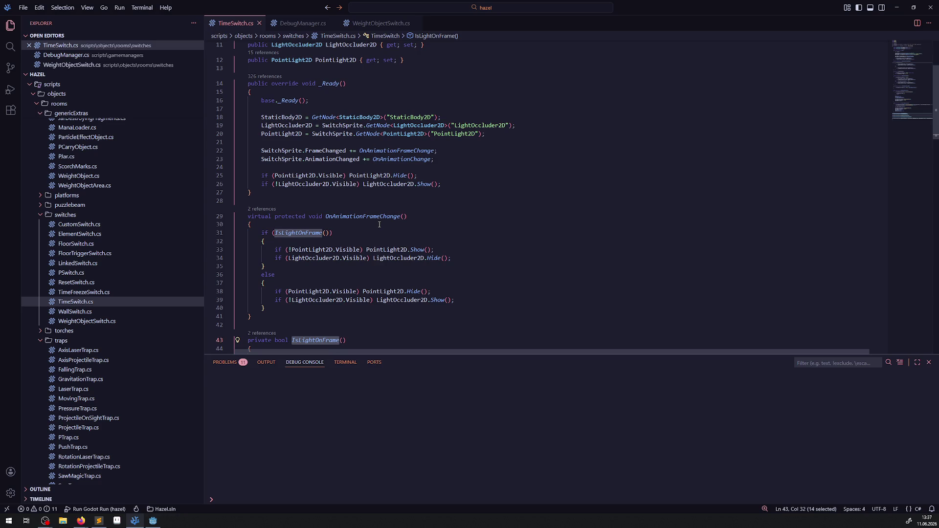
{"action": "double_click", "coordinate": [282, 117]}
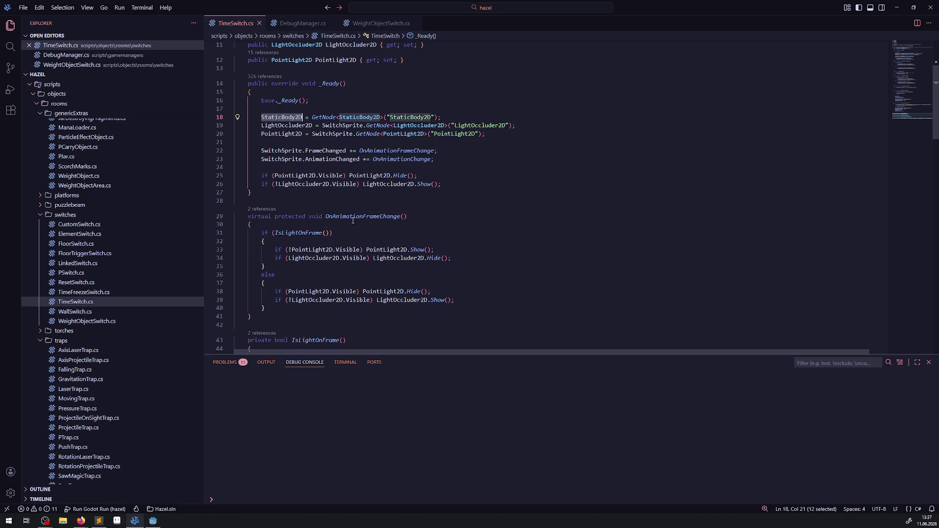
{"action": "scroll", "coordinate": [351, 221], "scroll_direction": "down", "scroll_amount": 1}
{"action": "left_click", "coordinate": [495, 195]}
{"action": "scroll", "coordinate": [398, 230], "scroll_direction": "down", "scroll_amount": 1}
{"action": "scroll", "coordinate": [399, 230], "scroll_direction": "down", "scroll_amount": 4}
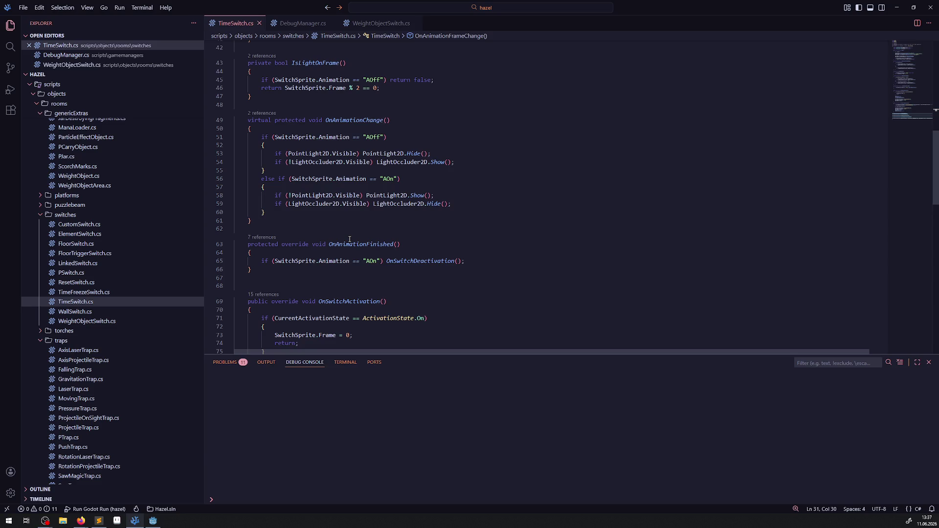
{"action": "scroll", "coordinate": [349, 239], "scroll_direction": "down", "scroll_amount": 1}
{"action": "scroll", "coordinate": [349, 240], "scroll_direction": "down", "scroll_amount": 1}
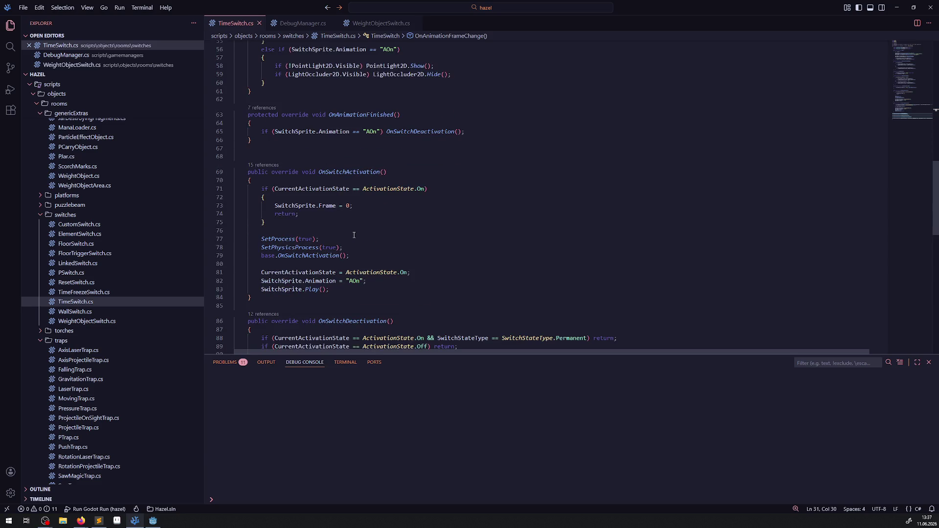
{"action": "left_click_drag", "start_coordinate": [363, 132], "coordinate": [380, 131]}
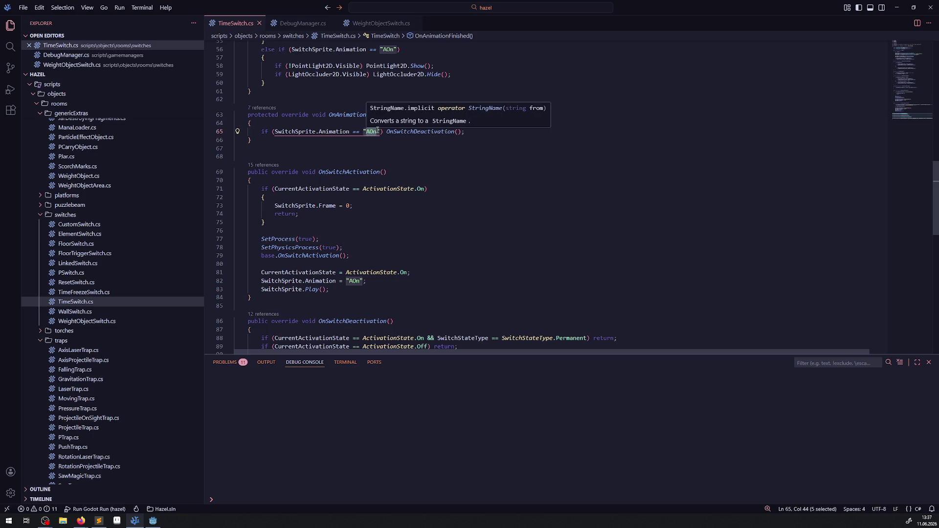
{"action": "scroll", "coordinate": [397, 212], "scroll_direction": "down", "scroll_amount": 7}
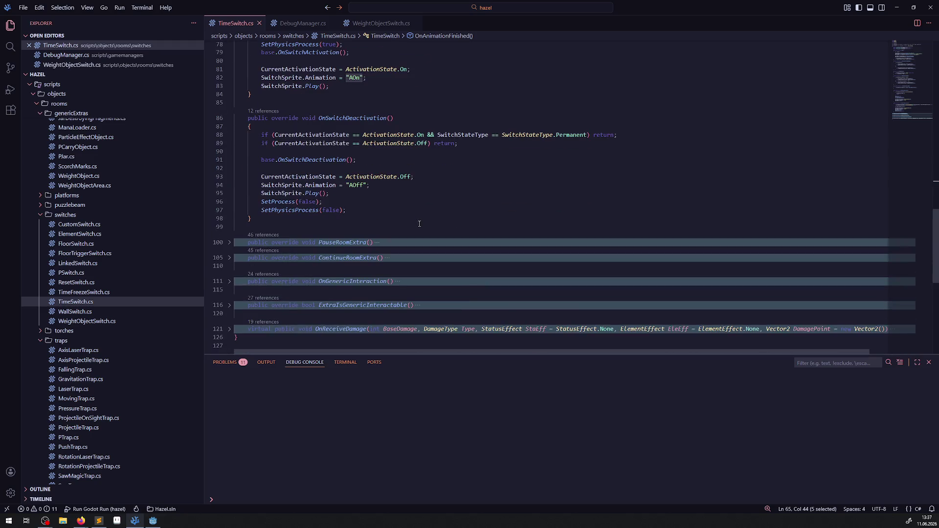
{"action": "scroll", "coordinate": [420, 227], "scroll_direction": "down", "scroll_amount": 3}
{"action": "scroll", "coordinate": [420, 226], "scroll_direction": "up", "scroll_amount": 20}
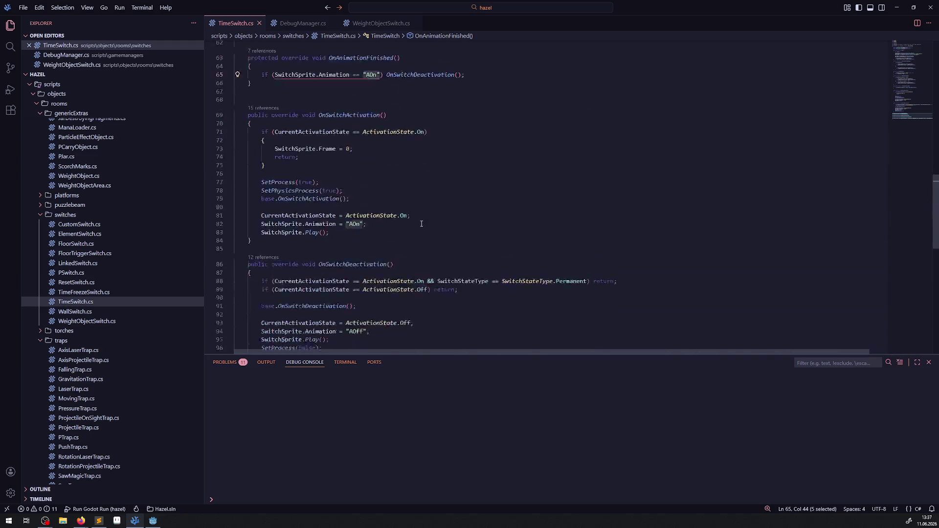
{"action": "scroll", "coordinate": [422, 223], "scroll_direction": "up", "scroll_amount": 3}
{"action": "left_click", "coordinate": [481, 208]}
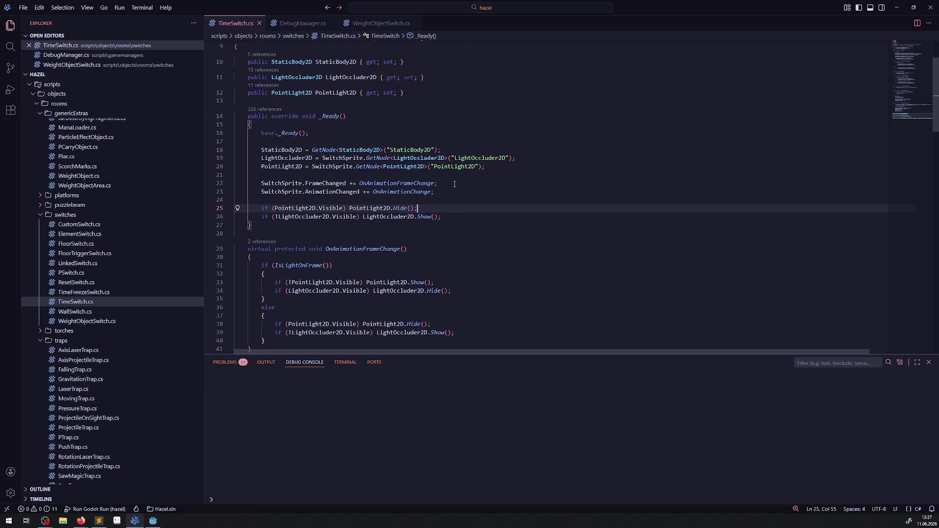
- Close the TimeSwitch.cs tab and collapse the chests, blocks and genericExtras folders
{"action": "left_click", "coordinate": [259, 23]}
{"action": "scroll", "coordinate": [96, 346], "scroll_direction": "down", "scroll_amount": 5}
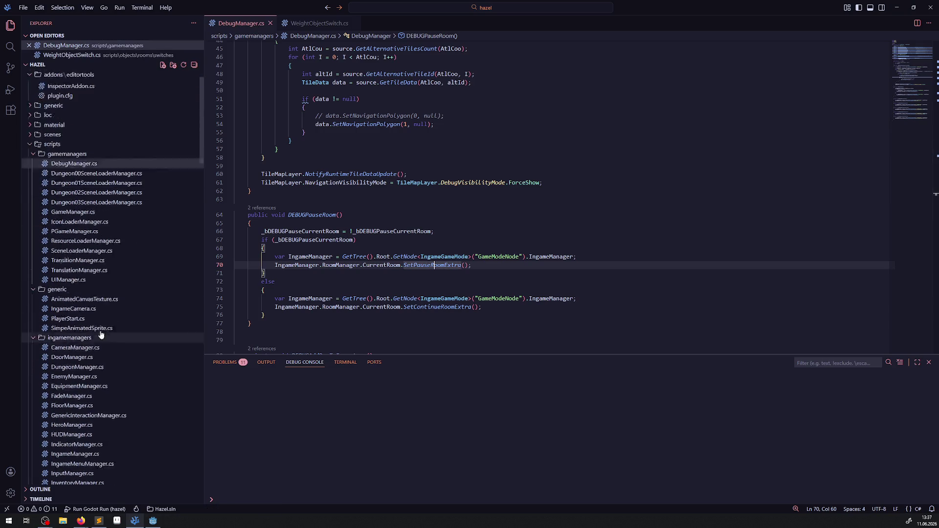
{"action": "scroll", "coordinate": [119, 377], "scroll_direction": "down", "scroll_amount": 15}
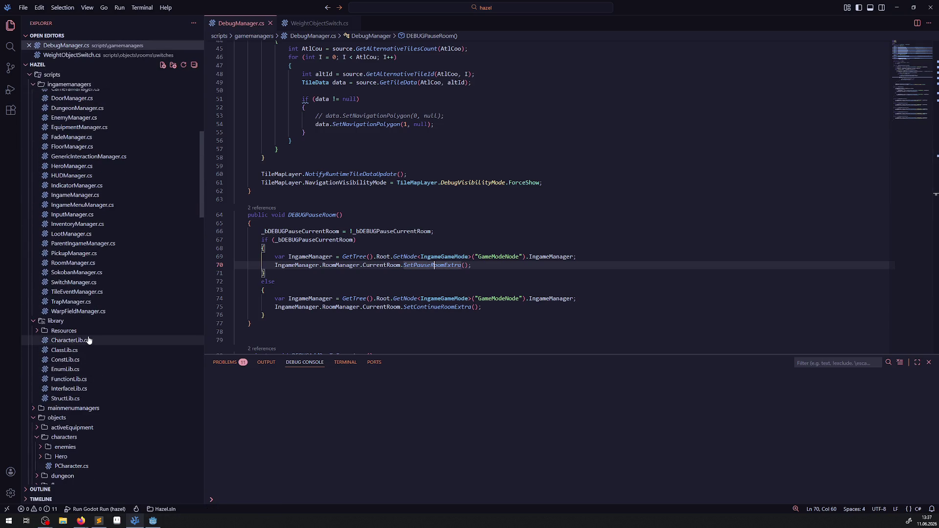
{"action": "scroll", "coordinate": [73, 391], "scroll_direction": "down", "scroll_amount": 10}
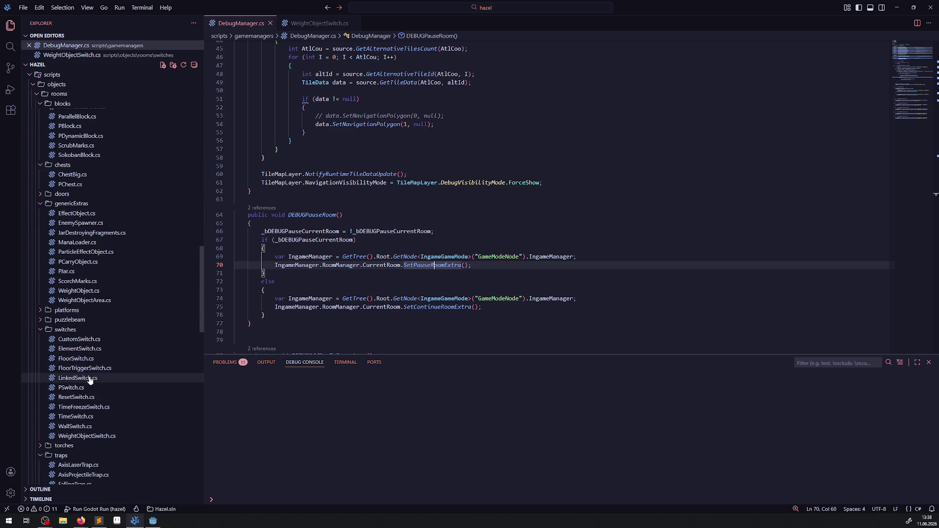
{"action": "scroll", "coordinate": [49, 196], "scroll_direction": "up", "scroll_amount": 1}
{"action": "left_click", "coordinate": [42, 238]}
{"action": "scroll", "coordinate": [42, 234], "scroll_direction": "up", "scroll_amount": 3}
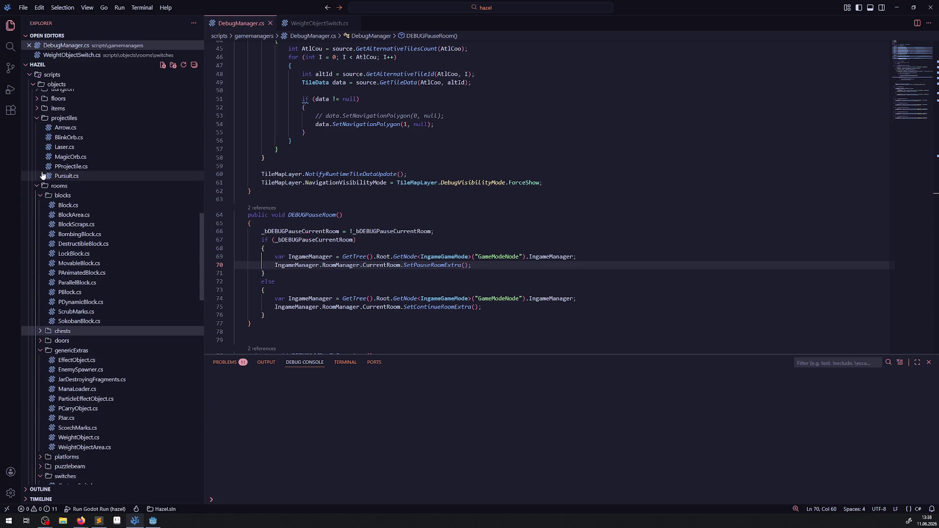
{"action": "left_click", "coordinate": [39, 198]}
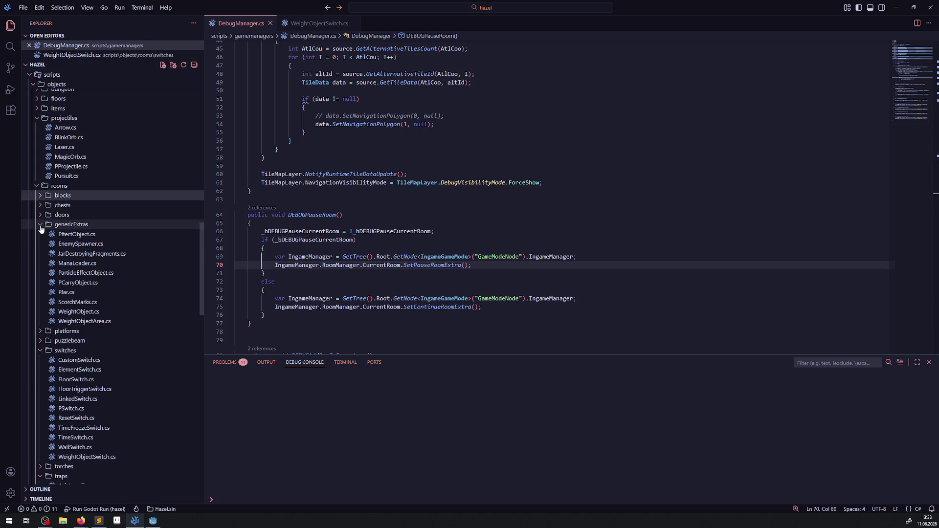
{"action": "left_click", "coordinate": [41, 225]}
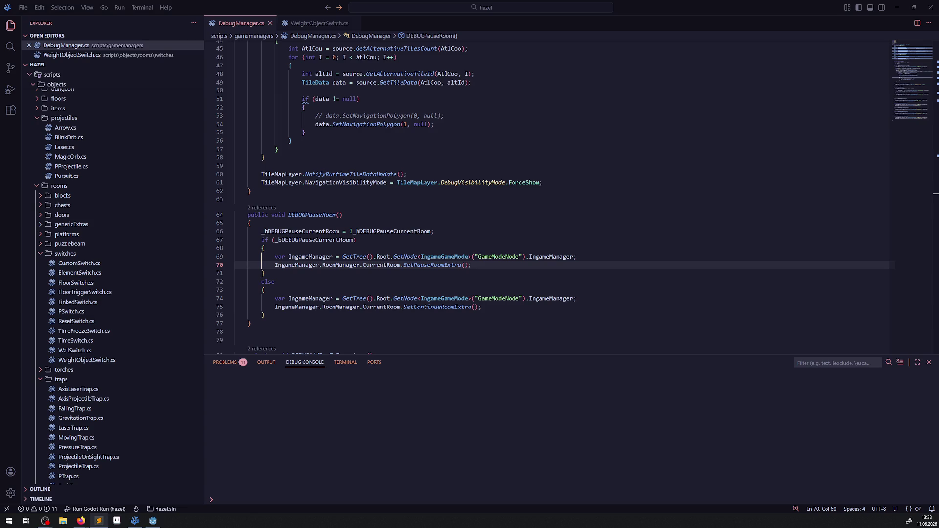
{"action": "left_click", "coordinate": [153, 520]}
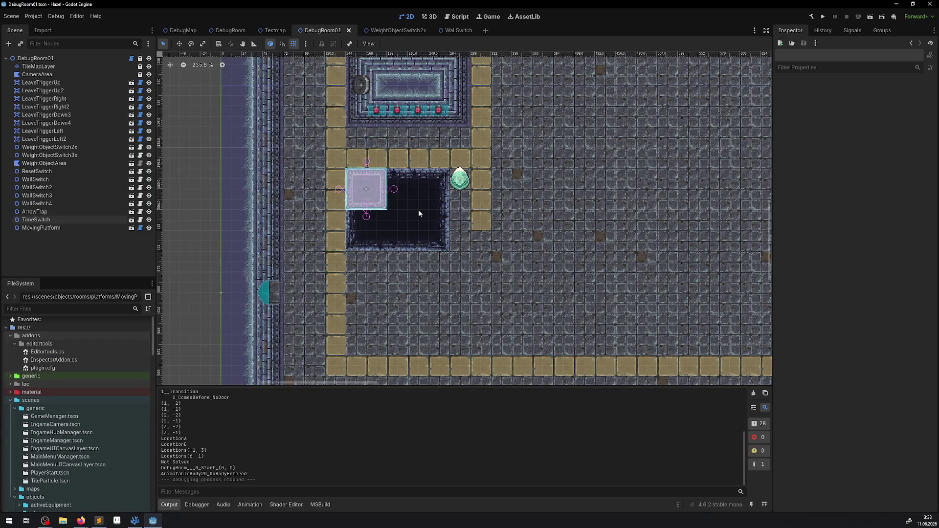
- Select TimeSwitch in DebugRoom01, review its Switch State Type options, and keep None
{"action": "left_click", "coordinate": [48, 220]}
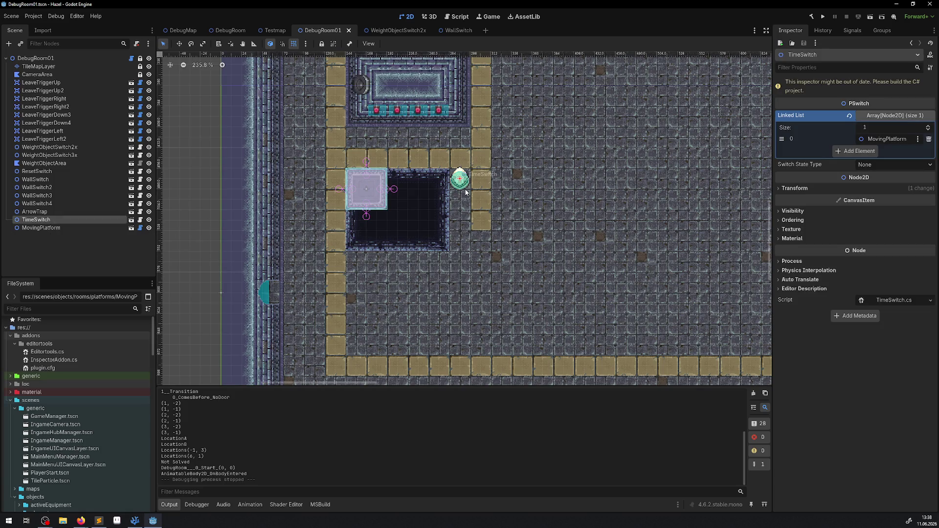
{"action": "left_click", "coordinate": [876, 164]}
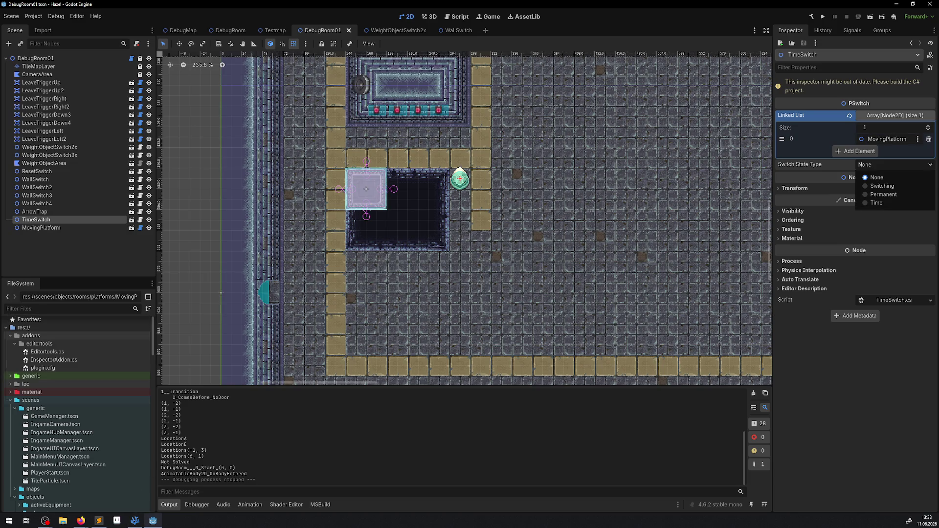
{"action": "key", "text": "alt+Tab"}
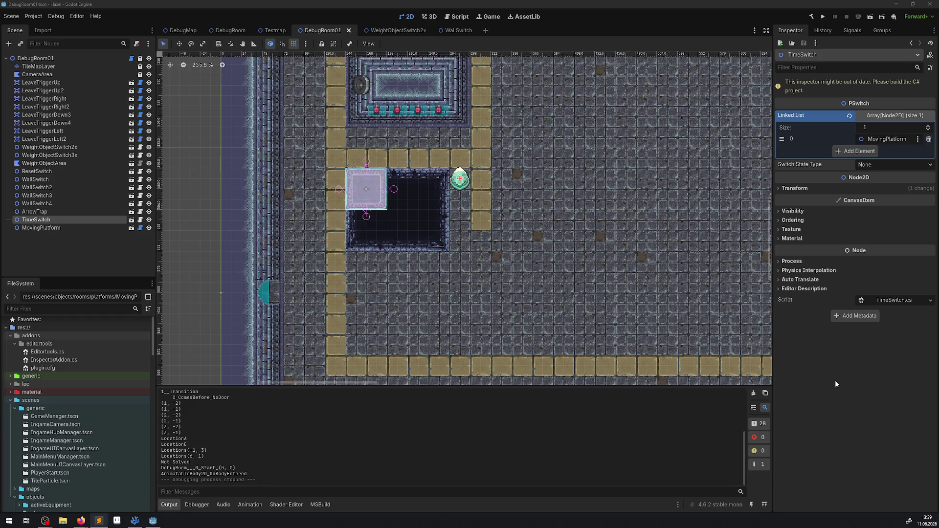
{"action": "left_click", "coordinate": [881, 166]}
{"action": "left_click", "coordinate": [881, 166]}
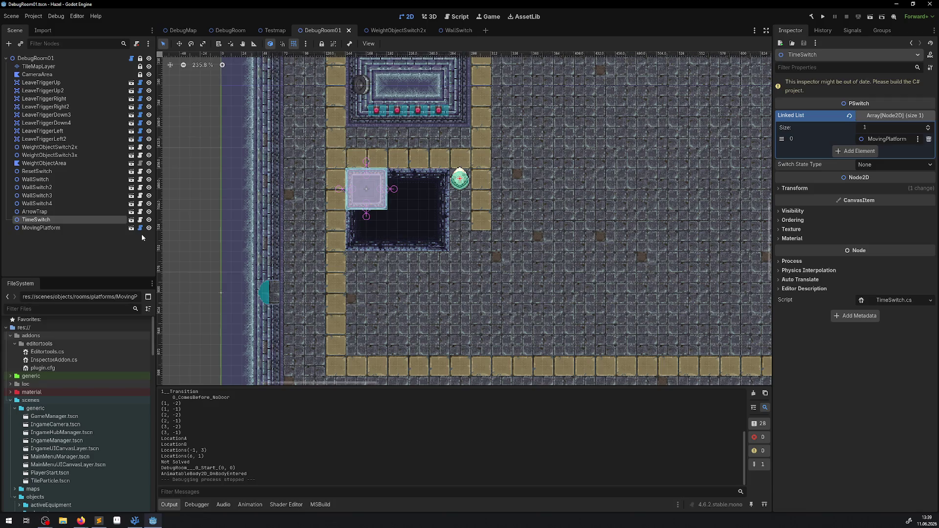
{"action": "left_click", "coordinate": [135, 521]}
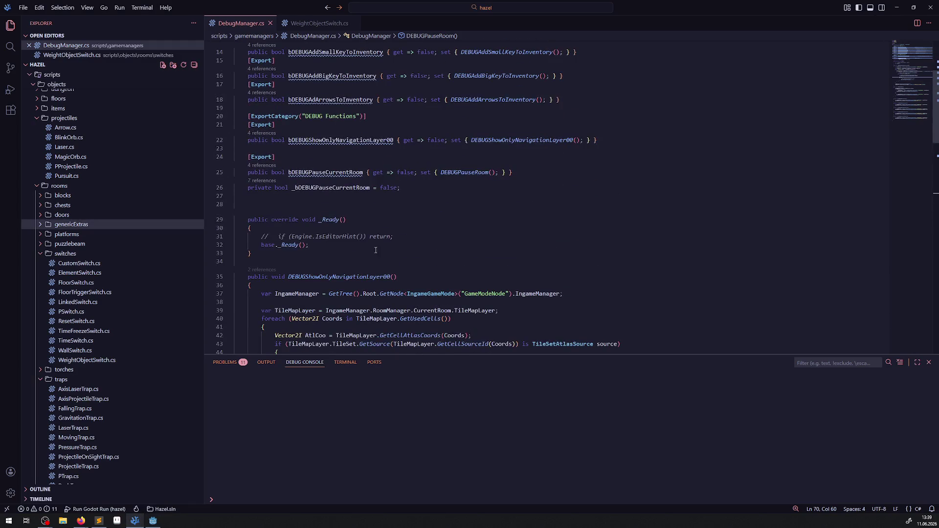
- Close DebugManager.cs, glance at PTrap.cs, and collapse the traps, sokoban, verifier, scripts and ui folders
{"action": "scroll", "coordinate": [96, 331], "scroll_direction": "down", "scroll_amount": 5}
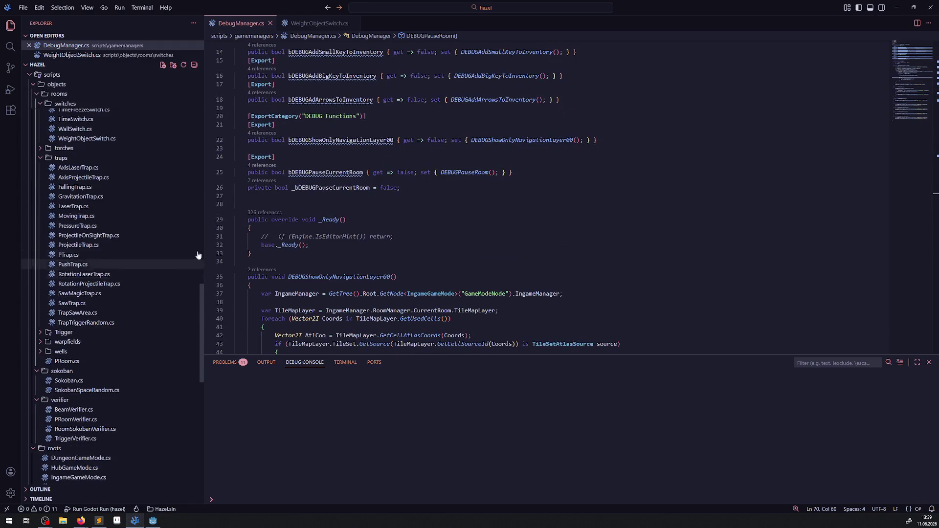
{"action": "left_click", "coordinate": [270, 24]}
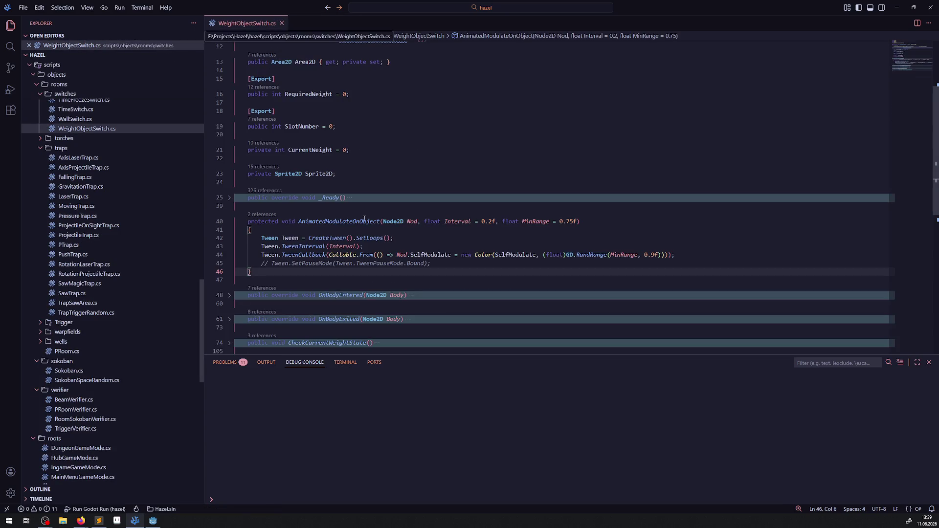
{"action": "left_click", "coordinate": [68, 244]}
{"action": "scroll", "coordinate": [385, 167], "scroll_direction": "up", "scroll_amount": 7}
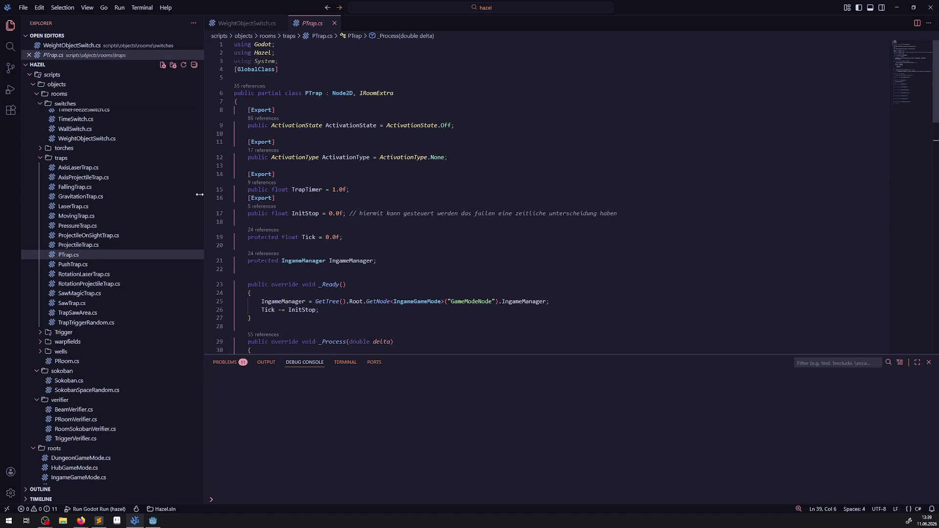
{"action": "left_click", "coordinate": [42, 160]}
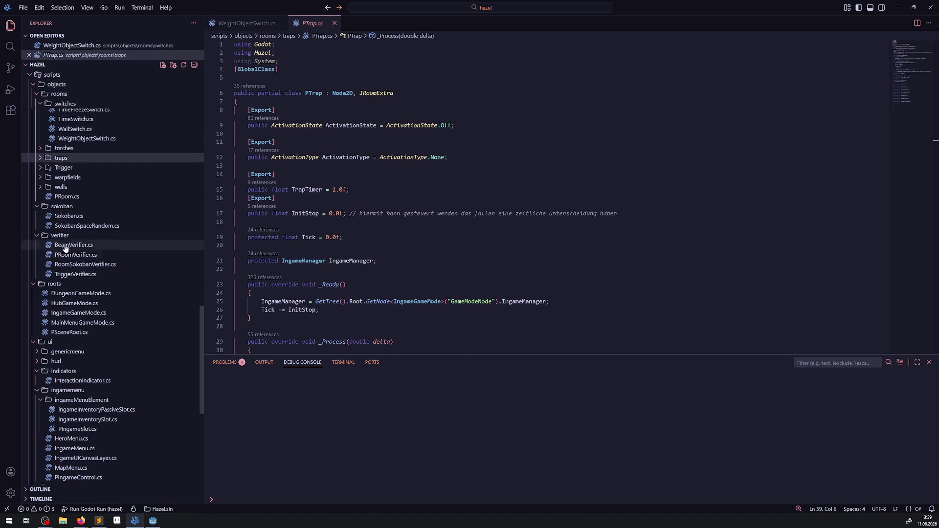
{"action": "left_click", "coordinate": [37, 207]}
{"action": "left_click", "coordinate": [37, 216]}
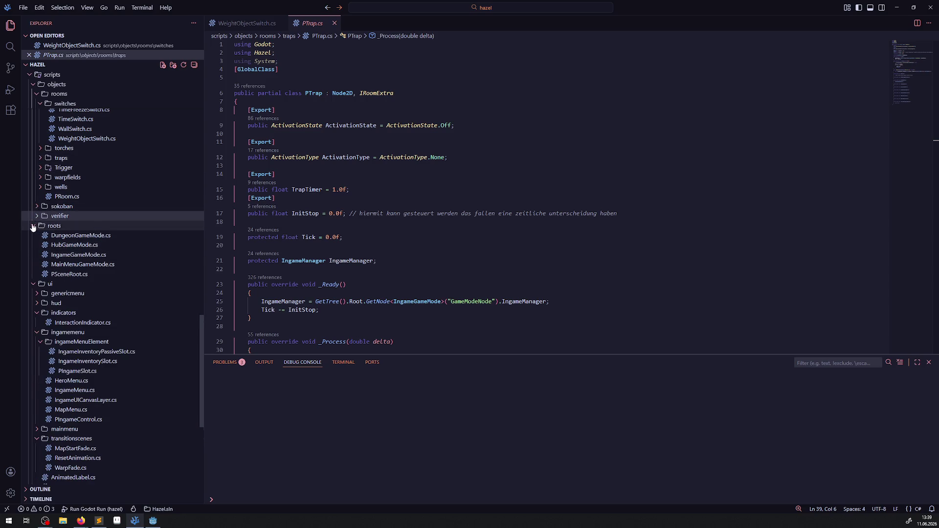
{"action": "left_click", "coordinate": [33, 226]}
{"action": "left_click", "coordinate": [33, 236]}
{"action": "scroll", "coordinate": [73, 274], "scroll_direction": "up", "scroll_amount": 4}
- Look up the SwitchStateType enum definition from the PSwitch base class script
{"action": "left_click", "coordinate": [78, 271]}
{"action": "left_click", "coordinate": [72, 280]}
{"action": "scroll", "coordinate": [448, 215], "scroll_direction": "up", "scroll_amount": 10}
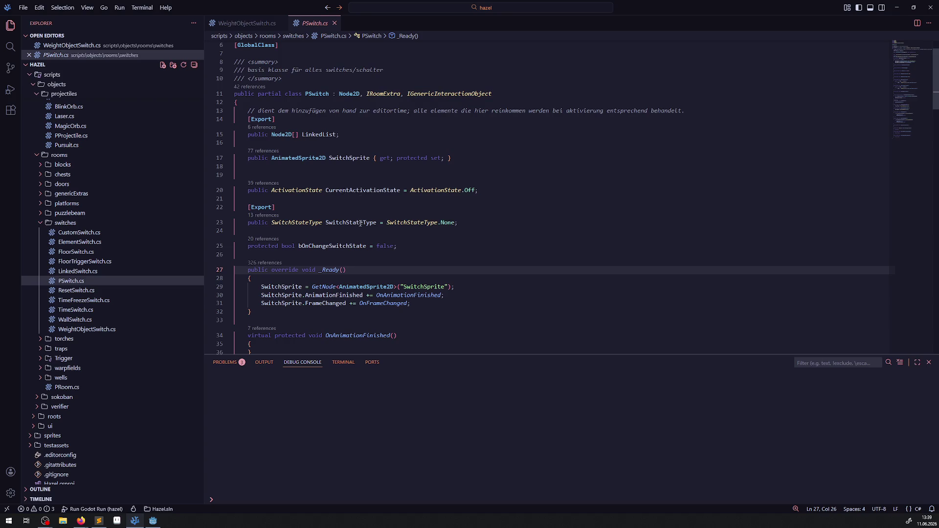
{"action": "mouse_move", "coordinate": [361, 223]}
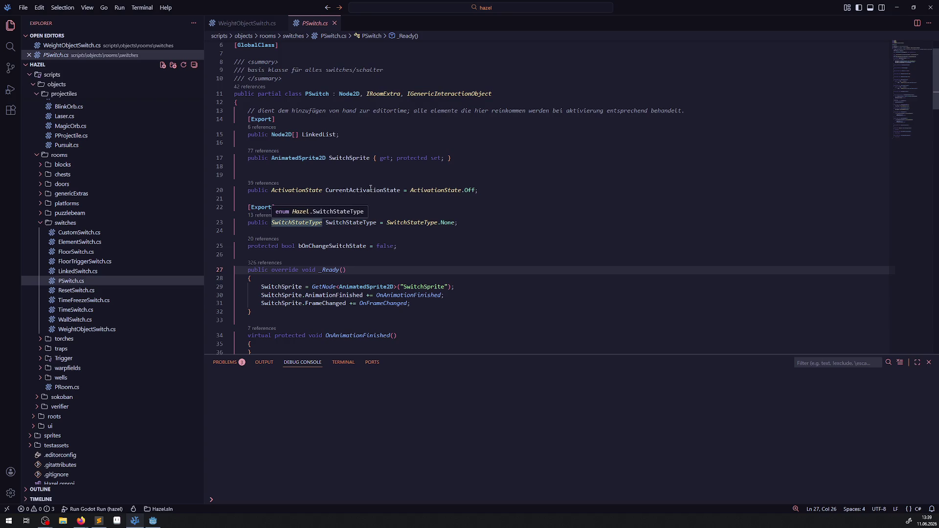
{"action": "double_click", "coordinate": [356, 223]}
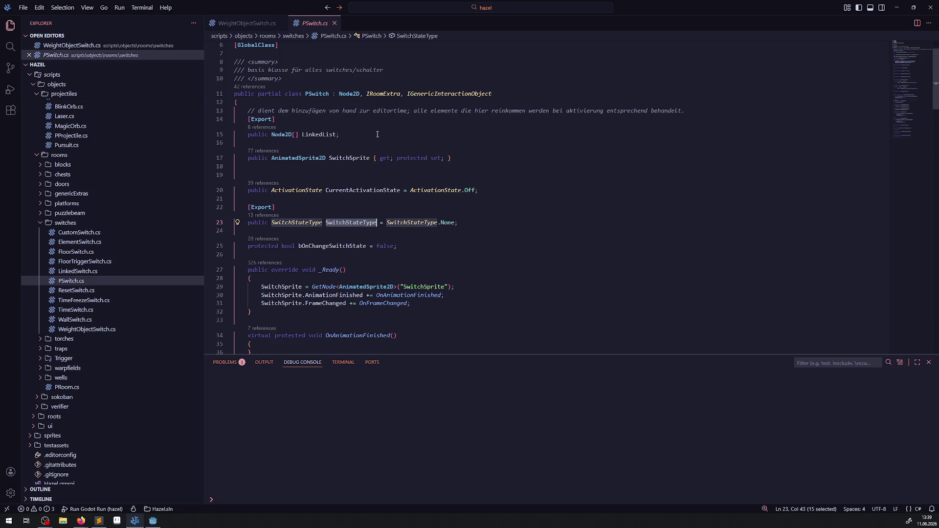
{"action": "right_click", "coordinate": [304, 220]}
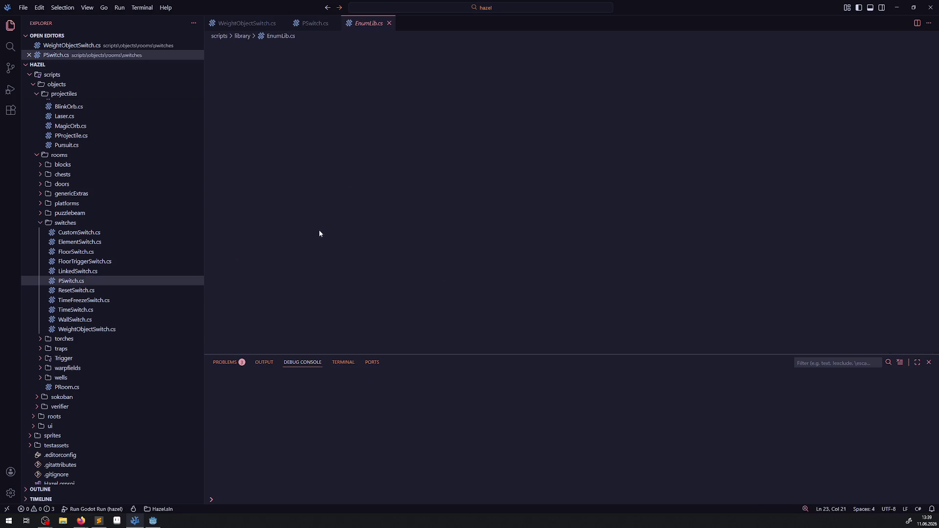
{"action": "left_click", "coordinate": [318, 232]}
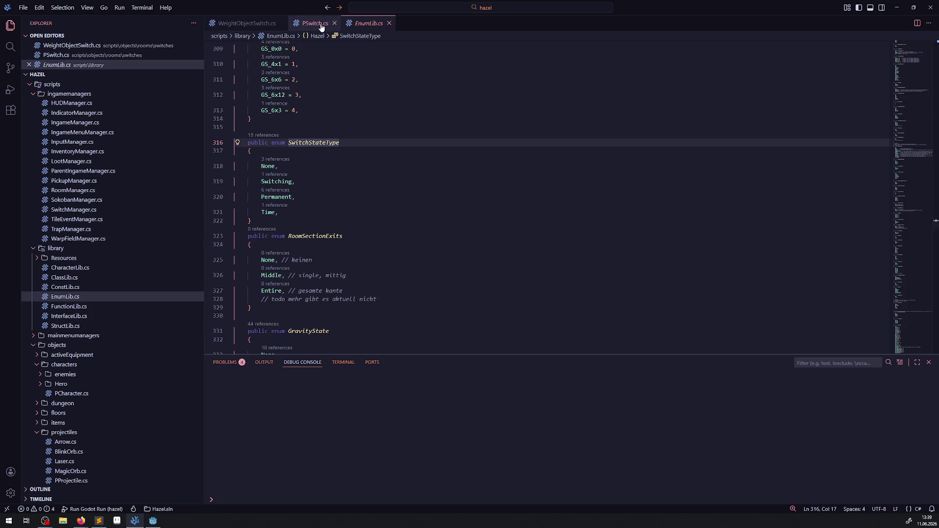
{"action": "left_click", "coordinate": [321, 23]}
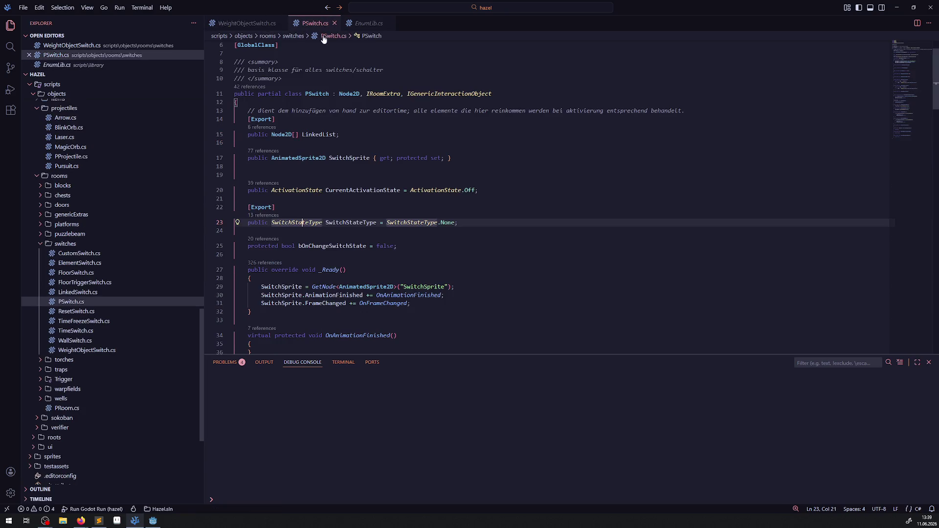
- In TimeSwitch.cs, delete the Permanent-state check on line 88 and its leftover blank line
{"action": "left_click", "coordinate": [76, 331]}
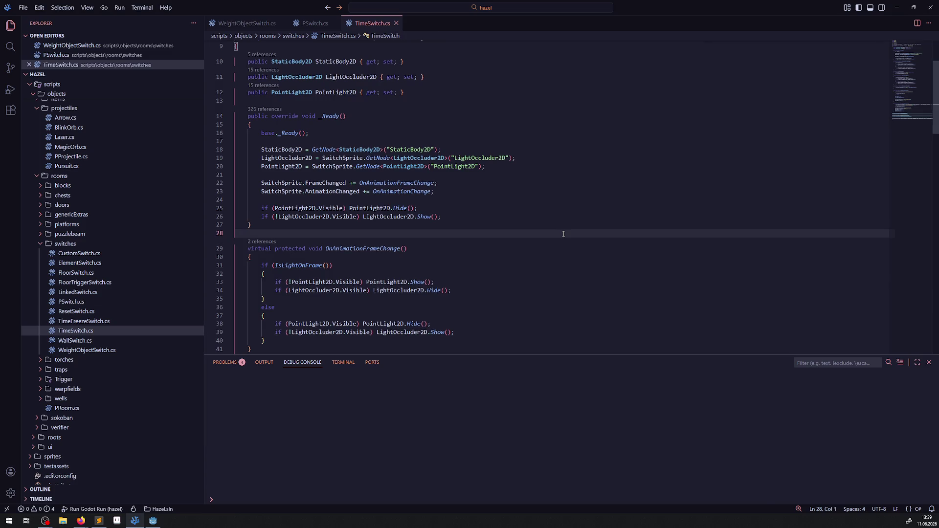
{"action": "key", "text": "ctrl+f"}
{"action": "key", "text": "Return"}
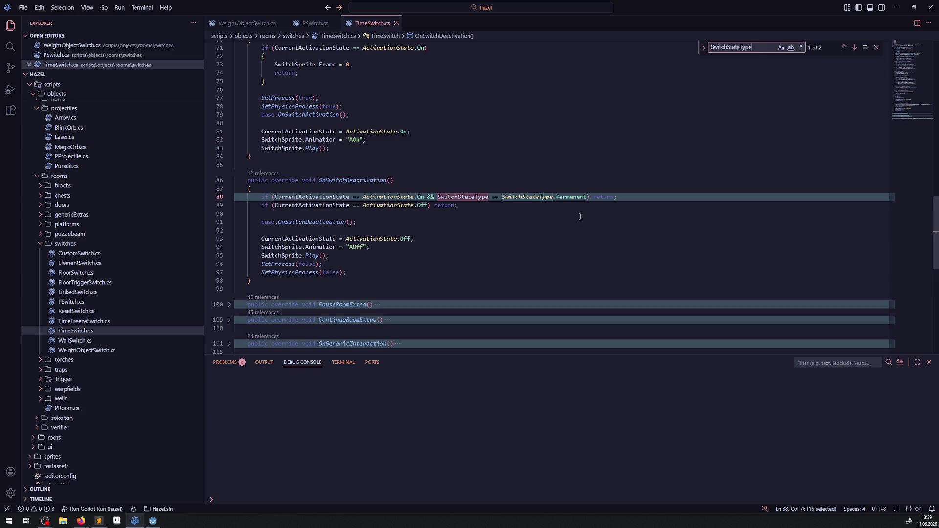
{"action": "type", "text": "SwitchStateType"}
{"action": "left_click", "coordinate": [490, 206]}
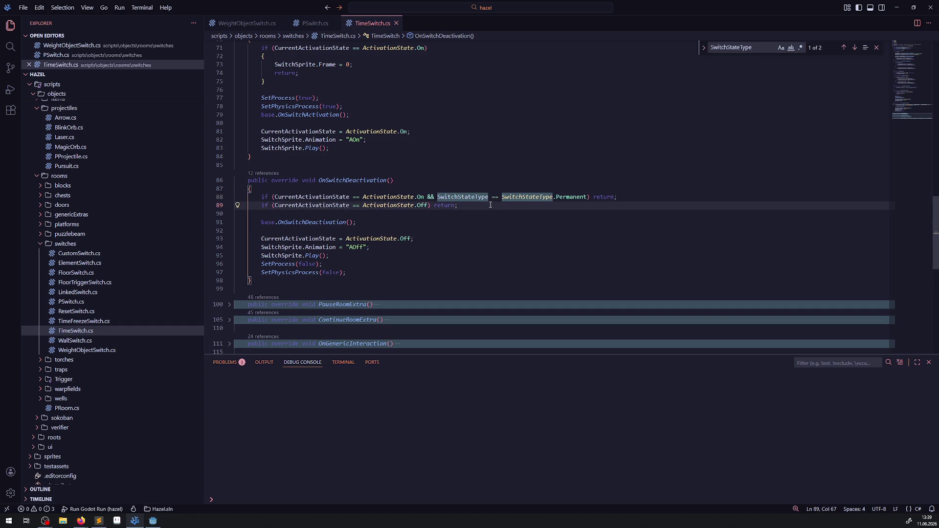
{"action": "left_click_drag", "start_coordinate": [624, 197], "coordinate": [241, 197]}
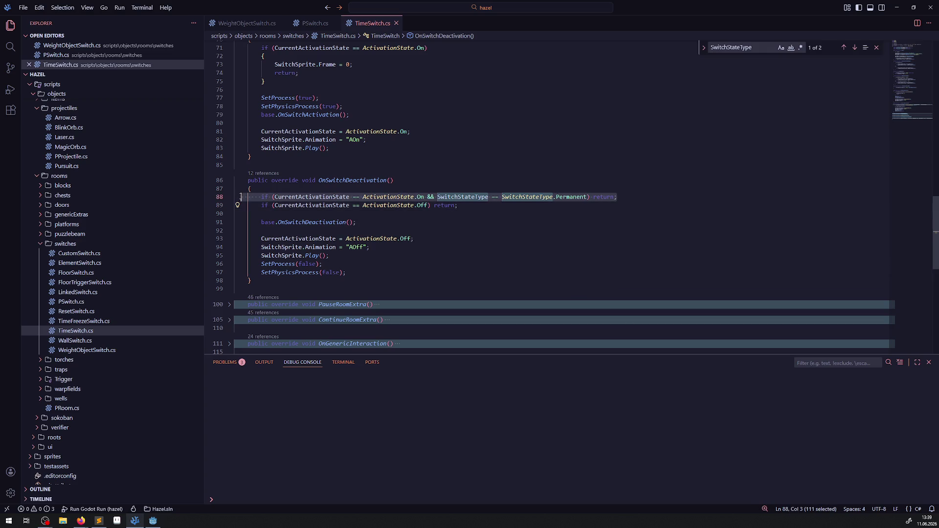
{"action": "key", "text": "BackSpace"}
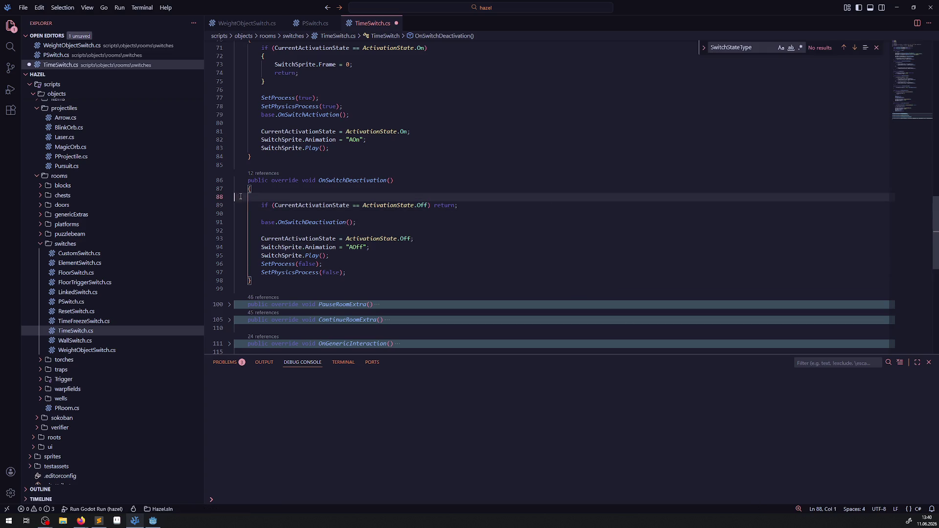
{"action": "key", "text": "BackSpace"}
{"action": "key", "text": "BackSpace"}
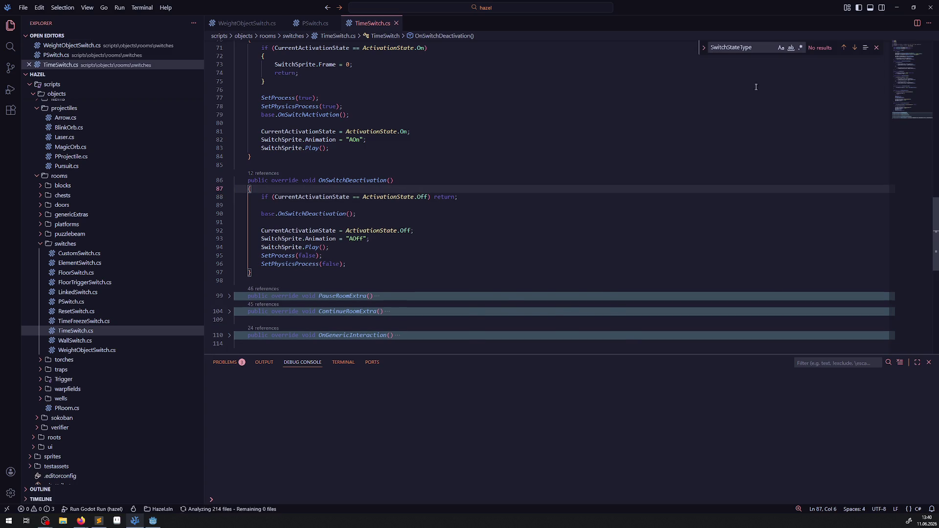
- Confirm no SwitchStateType references remain in TimeSwitch.cs and reopen PSwitch.cs
{"action": "left_click", "coordinate": [763, 47]}
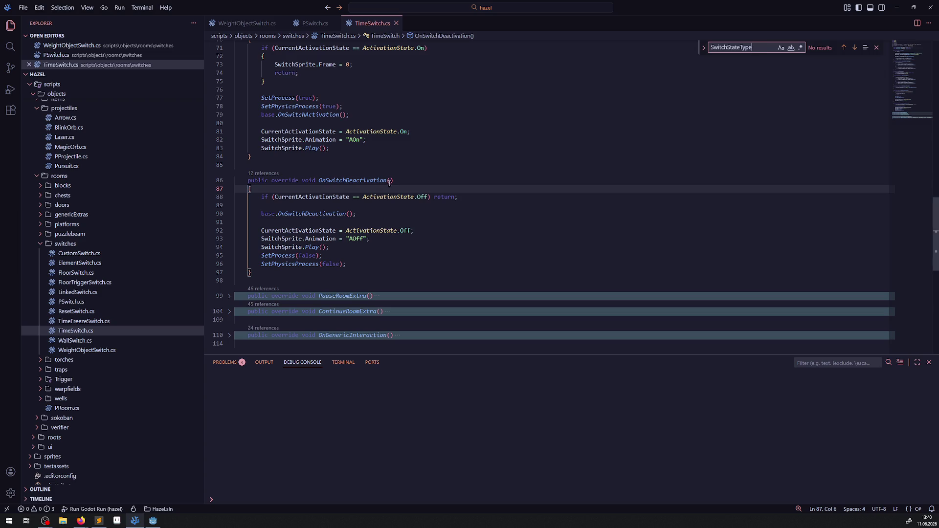
{"action": "key", "text": "alt+Tab"}
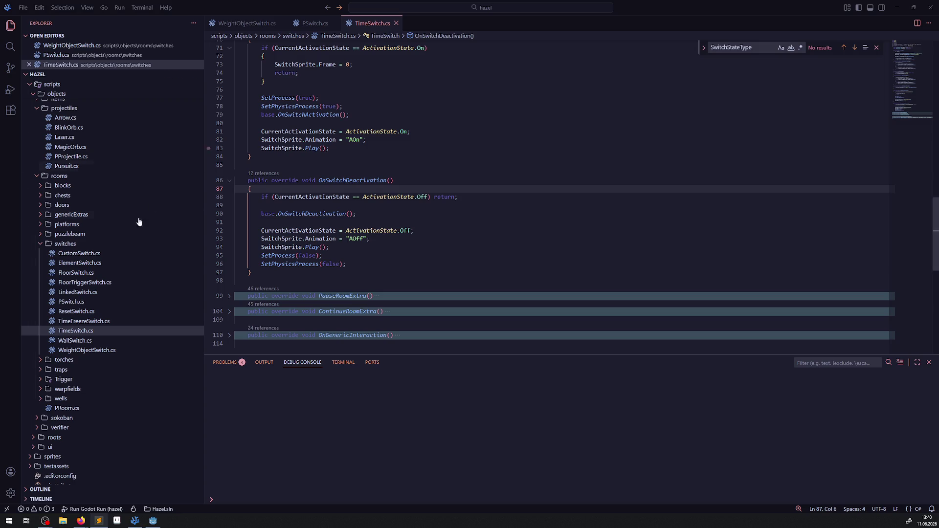
{"action": "left_click", "coordinate": [71, 302]}
- Scroll through PSwitch.cs to review its code
{"action": "scroll", "coordinate": [427, 238], "scroll_direction": "down", "scroll_amount": 1}
{"action": "scroll", "coordinate": [427, 238], "scroll_direction": "down", "scroll_amount": 10}
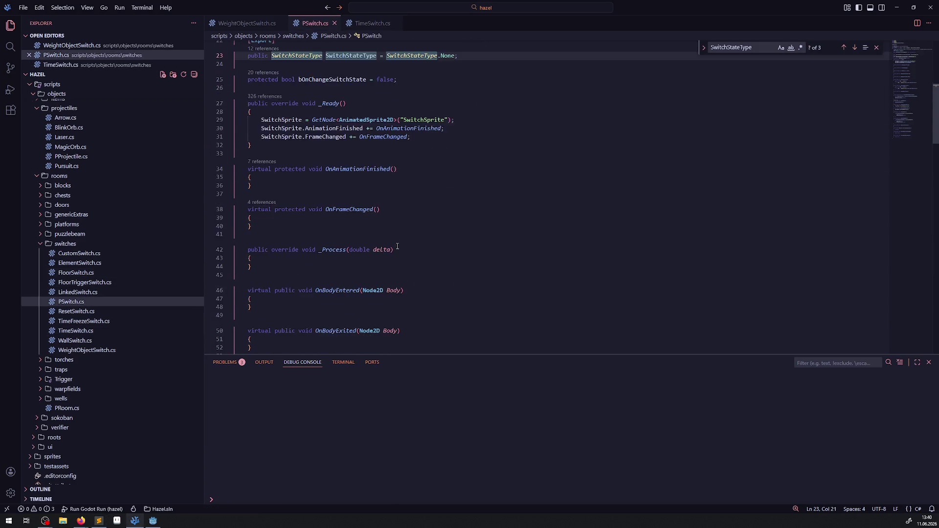
{"action": "scroll", "coordinate": [410, 243], "scroll_direction": "down", "scroll_amount": 7}
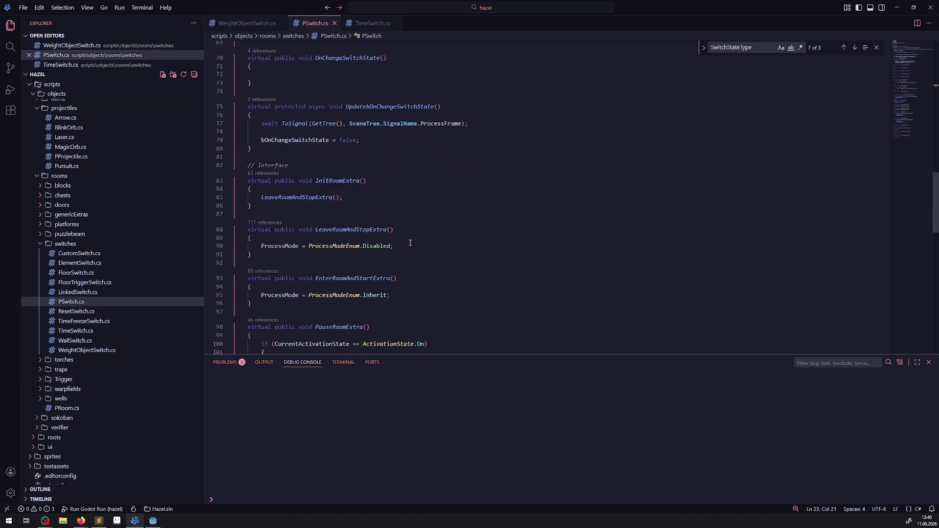
{"action": "scroll", "coordinate": [411, 243], "scroll_direction": "down", "scroll_amount": 3}
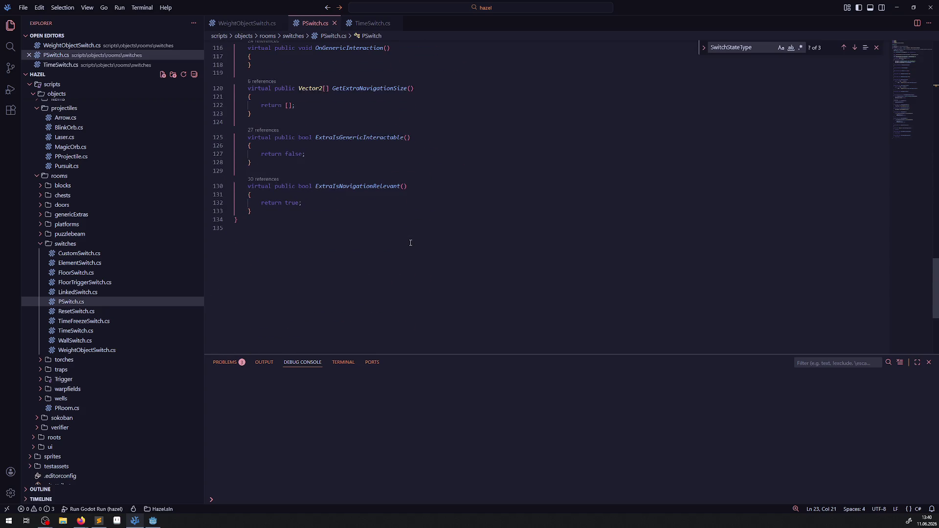
{"action": "scroll", "coordinate": [411, 243], "scroll_direction": "up", "scroll_amount": 12}
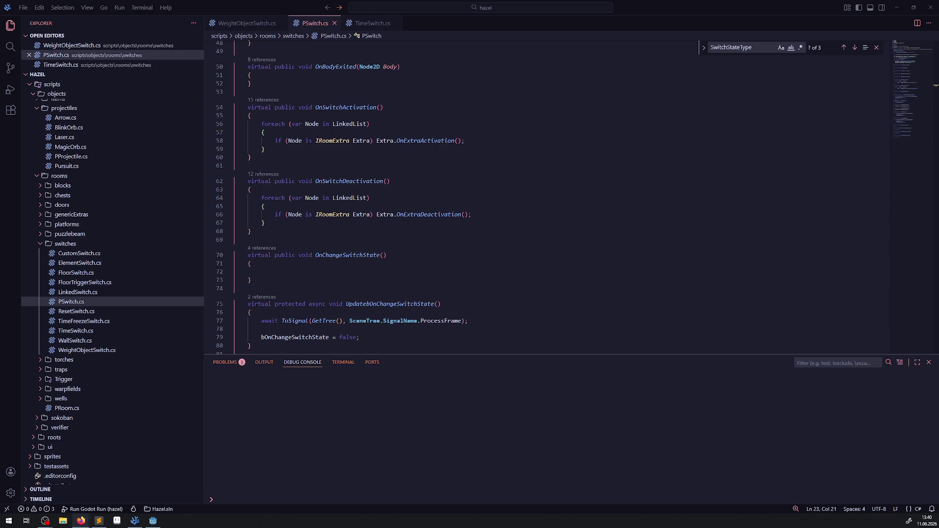
{"action": "left_click", "coordinate": [439, 240]}
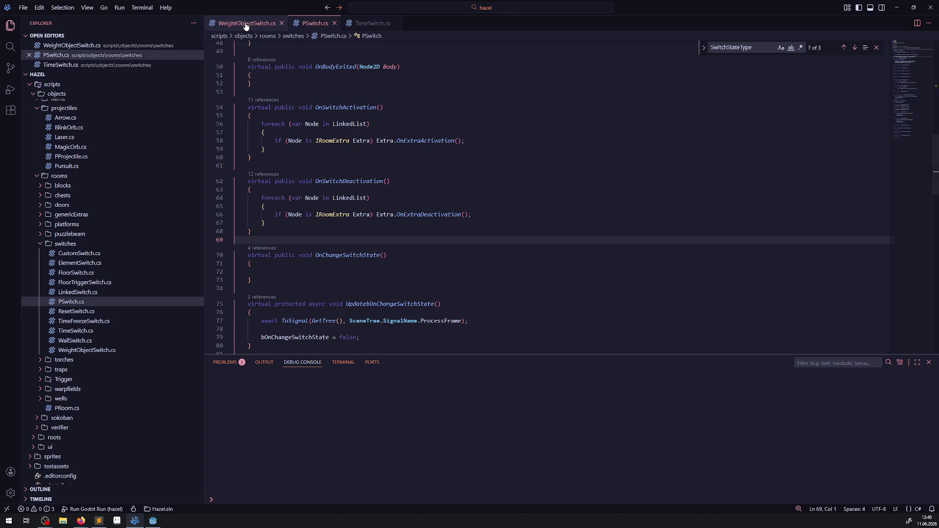
- Delete the commented Tween.SetPauseMode line 45 in WeightObjectSwitch.cs and save the file
{"action": "left_click", "coordinate": [246, 23]}
{"action": "left_click", "coordinate": [433, 263]}
{"action": "left_click", "coordinate": [221, 264]}
{"action": "key", "text": "Delete"}
{"action": "left_click", "coordinate": [476, 159]}
{"action": "key", "text": "ctrl+s"}
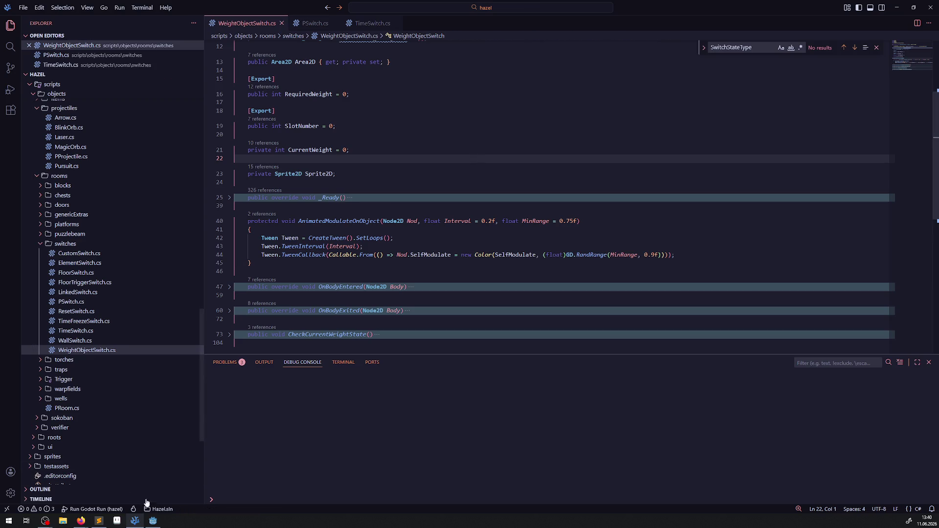
- Check TimeSwitch.cs, pin TimeFreezeSwitch.cs in its own tab, and bring Godot forward
{"action": "left_click", "coordinate": [151, 521]}
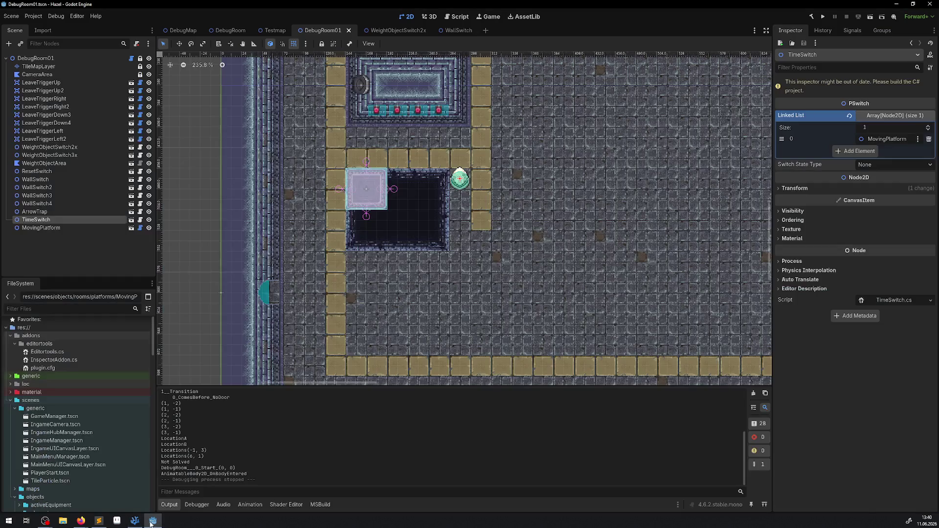
{"action": "left_click", "coordinate": [134, 521]}
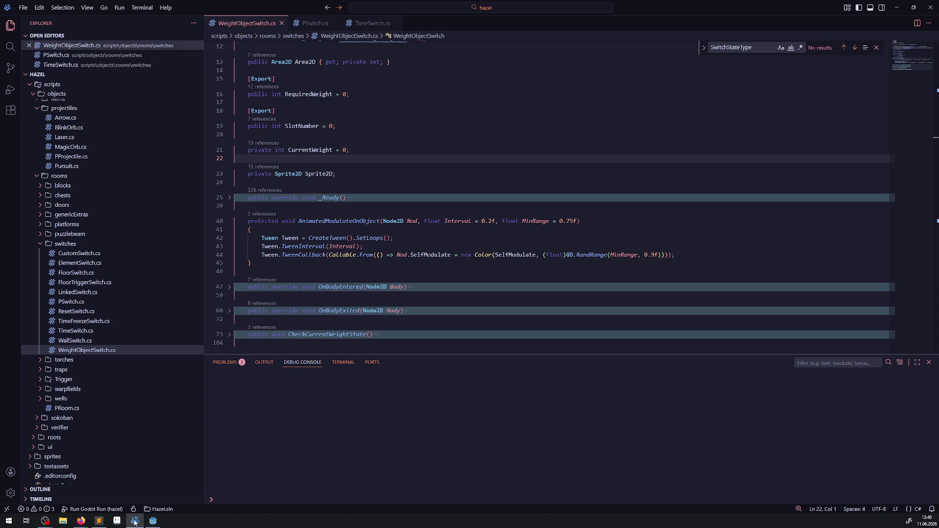
{"action": "left_click", "coordinate": [384, 24]}
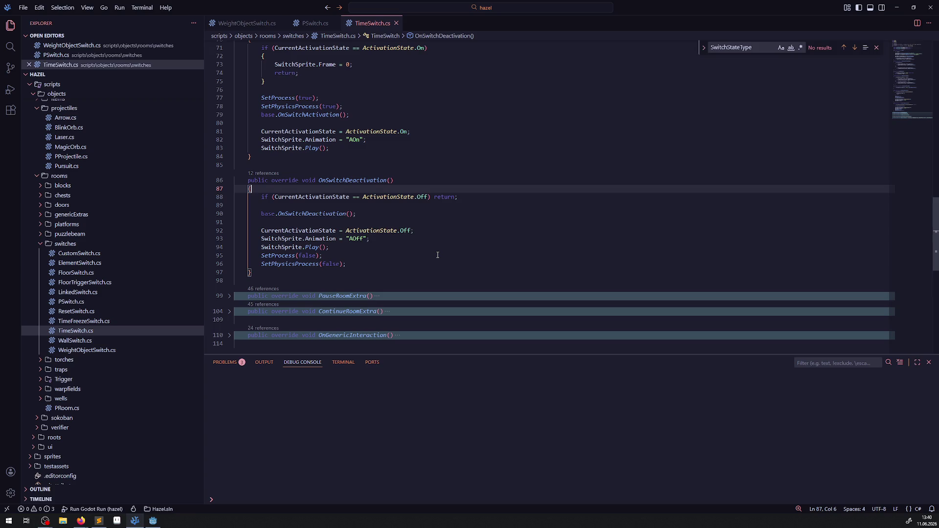
{"action": "left_click", "coordinate": [99, 521]}
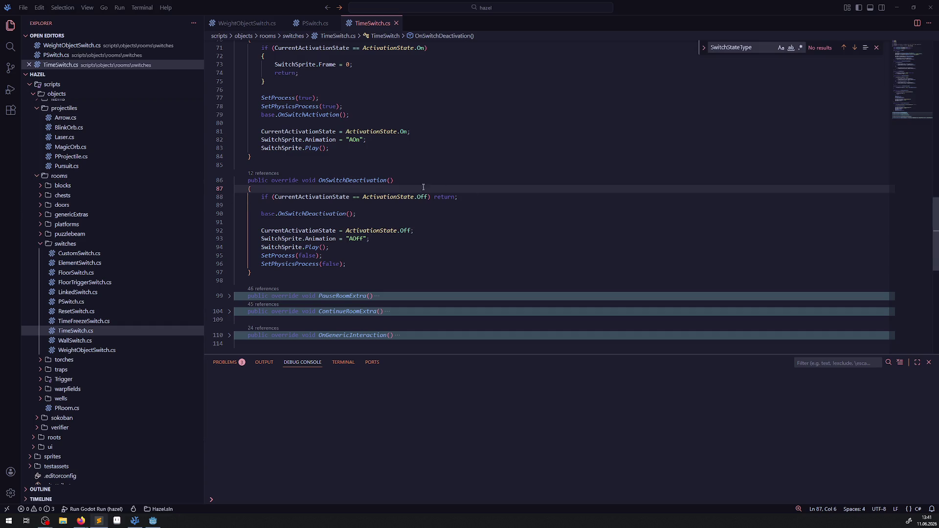
{"action": "scroll", "coordinate": [370, 235], "scroll_direction": "up", "scroll_amount": 15}
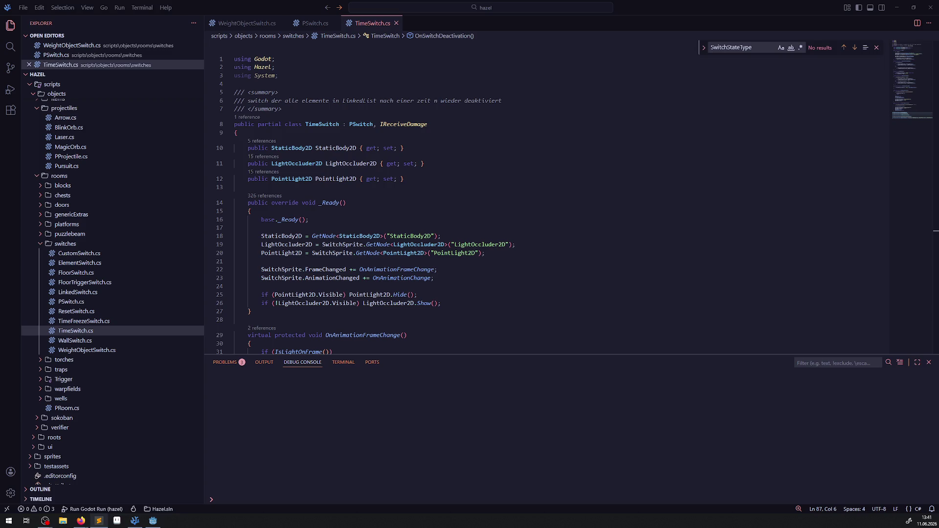
{"action": "left_click", "coordinate": [79, 321]}
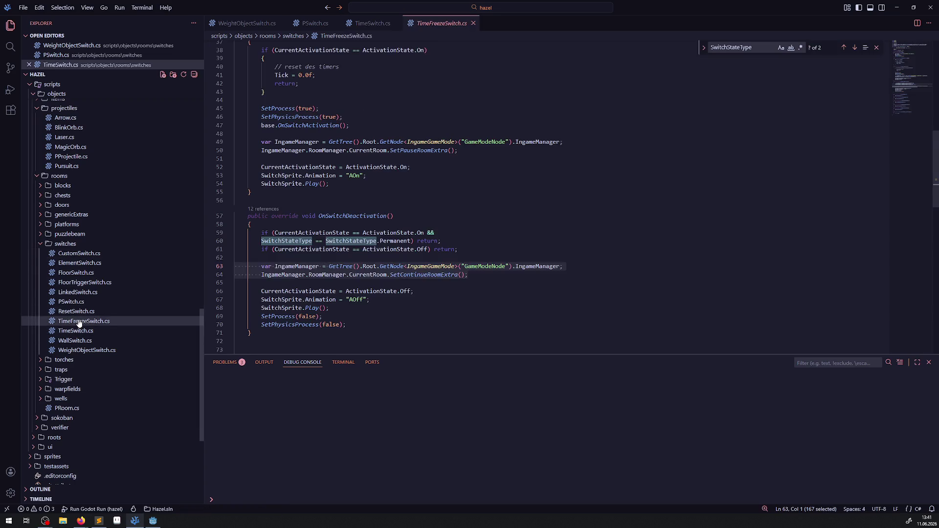
{"action": "double_click", "coordinate": [79, 321]}
{"action": "left_click", "coordinate": [157, 523]}
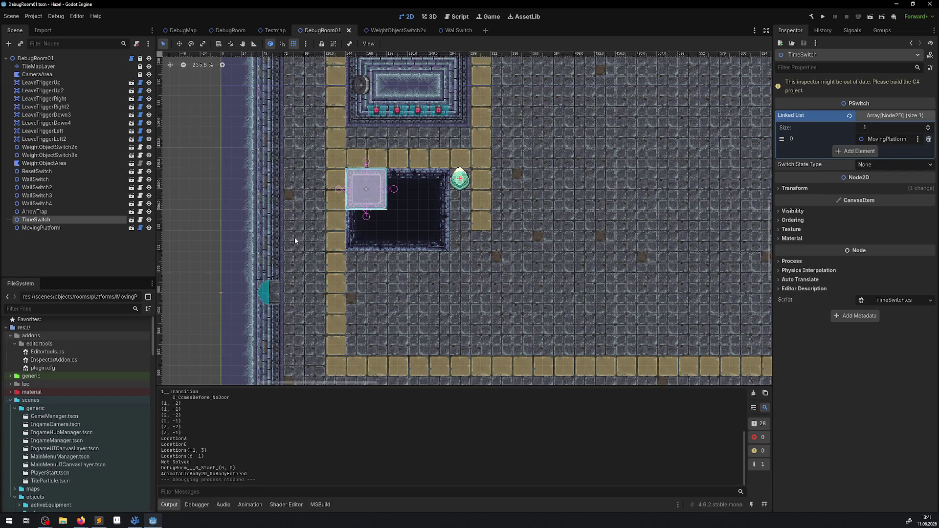
- Pick the tan tile from the RoomTest00 atlas and paint a row below the pit
{"action": "left_click", "coordinate": [39, 67]}
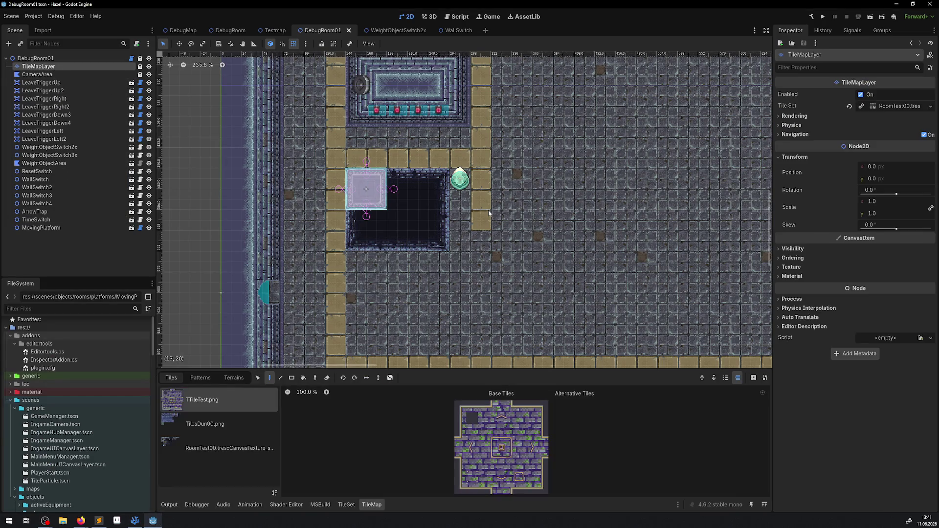
{"action": "left_click", "coordinate": [240, 449]}
{"action": "scroll", "coordinate": [533, 433], "scroll_direction": "up", "scroll_amount": 3}
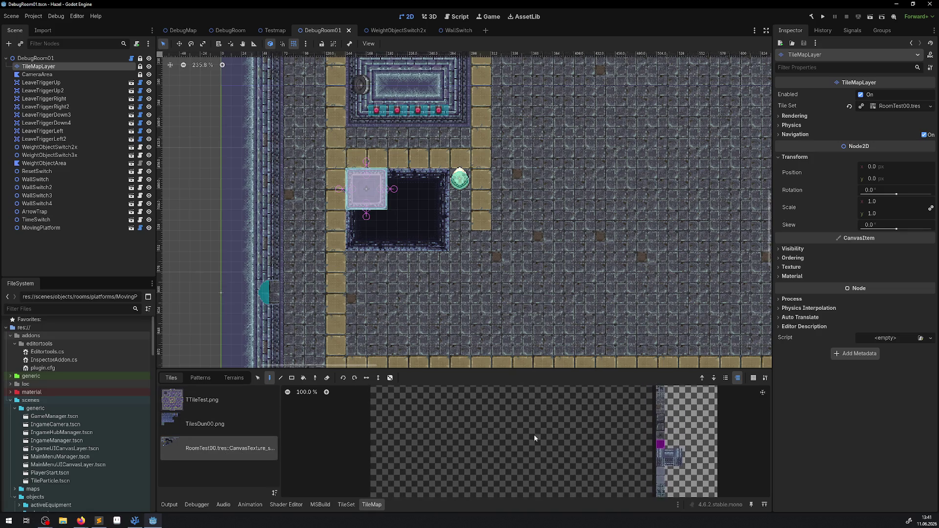
{"action": "scroll", "coordinate": [408, 411], "scroll_direction": "up", "scroll_amount": 5}
{"action": "scroll", "coordinate": [408, 411], "scroll_direction": "up", "scroll_amount": 5}
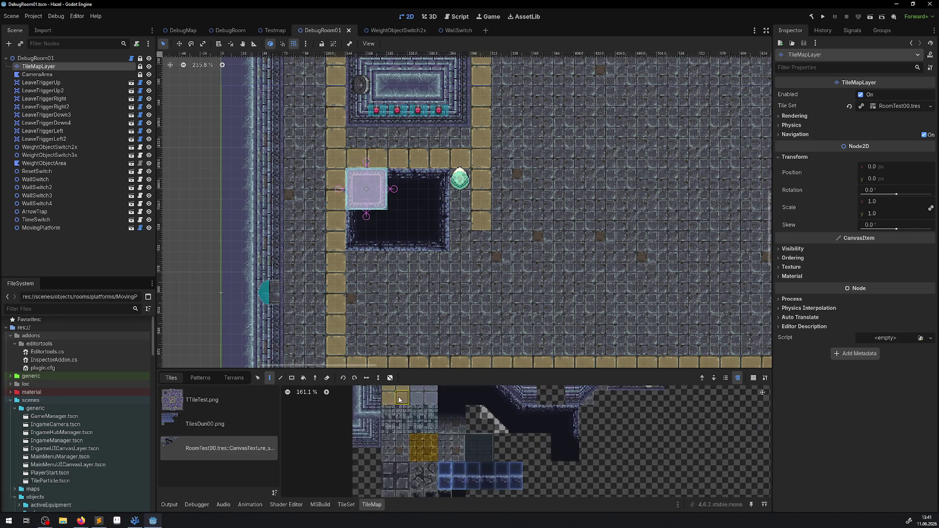
{"action": "left_click", "coordinate": [389, 419]}
{"action": "left_click_drag", "start_coordinate": [389, 419], "coordinate": [403, 433]}
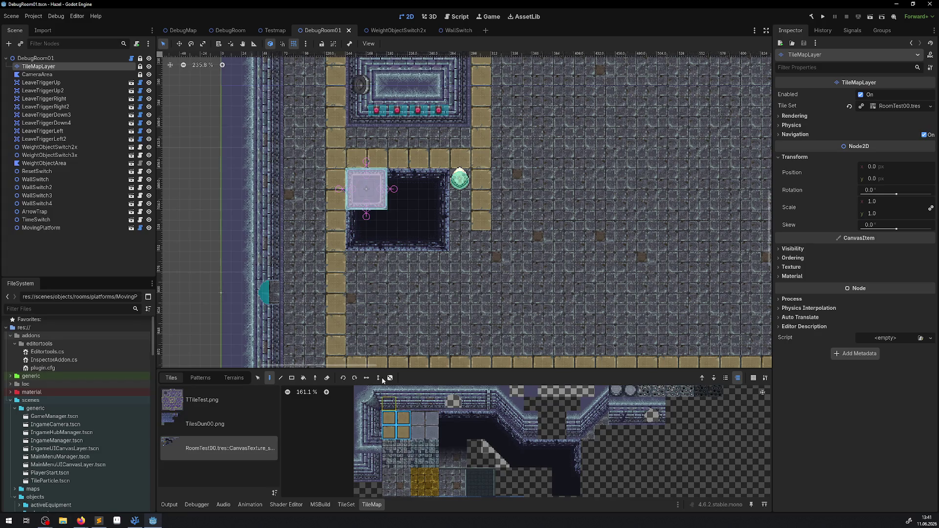
{"action": "left_click", "coordinate": [481, 241]}
{"action": "left_click_drag", "start_coordinate": [480, 263], "coordinate": [356, 262]}
- Pan and zoom around the room to check the new tan row and the room's top edge
{"action": "scroll", "coordinate": [503, 212], "scroll_direction": "down", "scroll_amount": 2}
{"action": "mouse_move", "coordinate": [502, 212]}
{"action": "left_mouse_down"}
{"action": "mouse_move", "coordinate": [446, 320]}
{"action": "mouse_move", "coordinate": [446, 268]}
{"action": "left_mouse_up"}
{"action": "mouse_move", "coordinate": [471, 227]}
{"action": "left_mouse_down"}
{"action": "mouse_move", "coordinate": [470, 154]}
{"action": "mouse_move", "coordinate": [436, 266]}
{"action": "mouse_move", "coordinate": [443, 299]}
{"action": "mouse_move", "coordinate": [447, 226]}
{"action": "mouse_move", "coordinate": [431, 170]}
{"action": "left_mouse_up"}
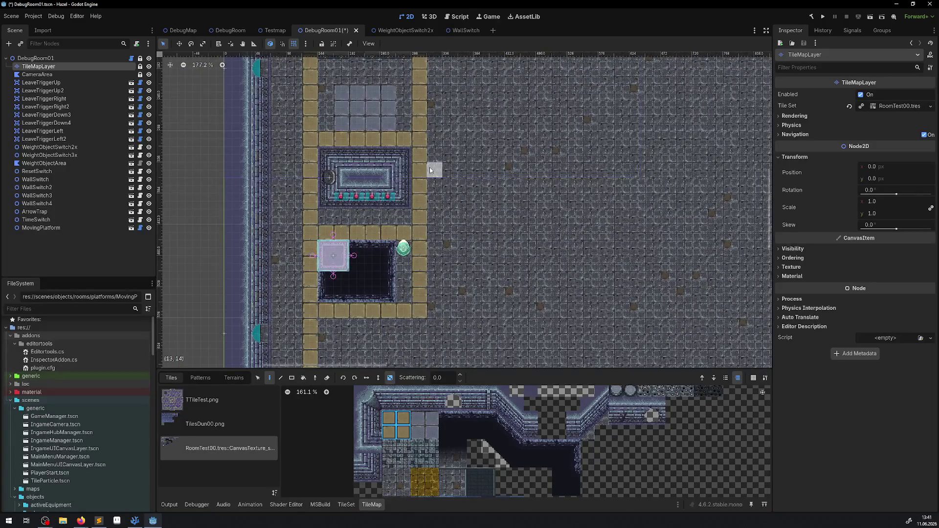
{"action": "mouse_move", "coordinate": [435, 202]}
{"action": "left_mouse_down"}
{"action": "mouse_move", "coordinate": [401, 332]}
{"action": "mouse_move", "coordinate": [393, 221]}
{"action": "mouse_move", "coordinate": [402, 190]}
{"action": "left_mouse_up"}
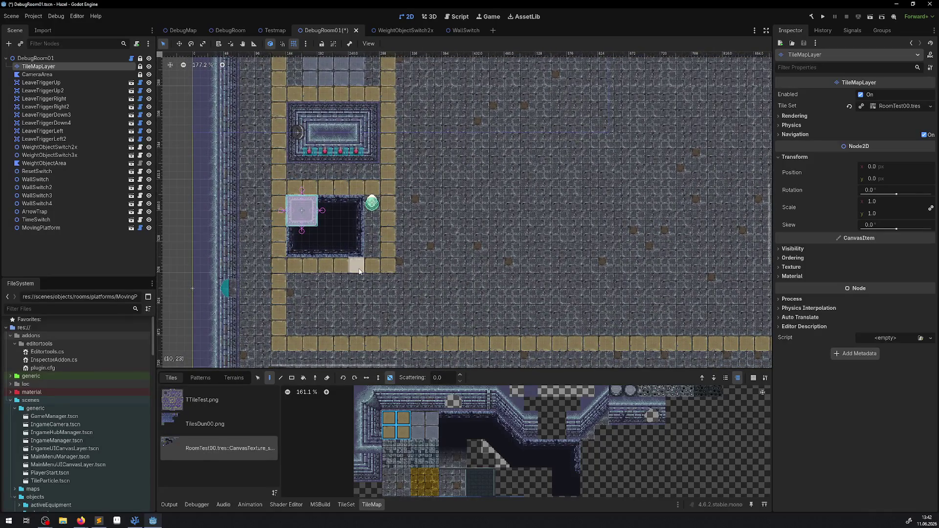
{"action": "left_click_drag", "start_coordinate": [419, 187], "coordinate": [368, 276]}
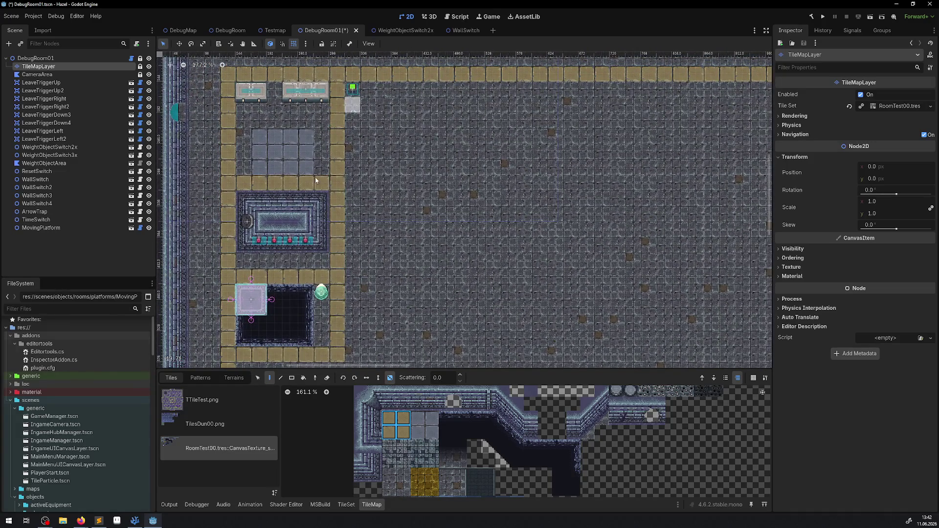
{"action": "scroll", "coordinate": [119, 431], "scroll_direction": "down", "scroll_amount": 10}
{"action": "scroll", "coordinate": [95, 429], "scroll_direction": "down", "scroll_amount": 8}
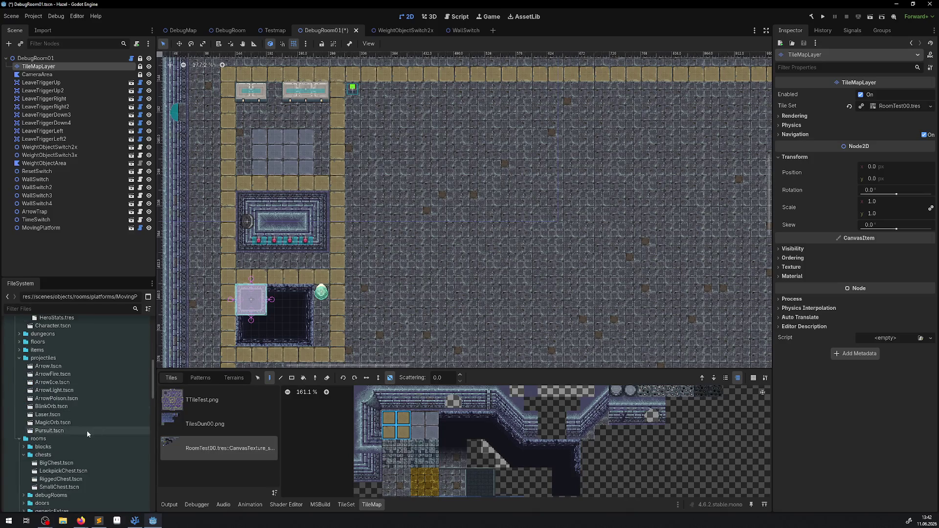
{"action": "scroll", "coordinate": [101, 412], "scroll_direction": "down", "scroll_amount": 3}
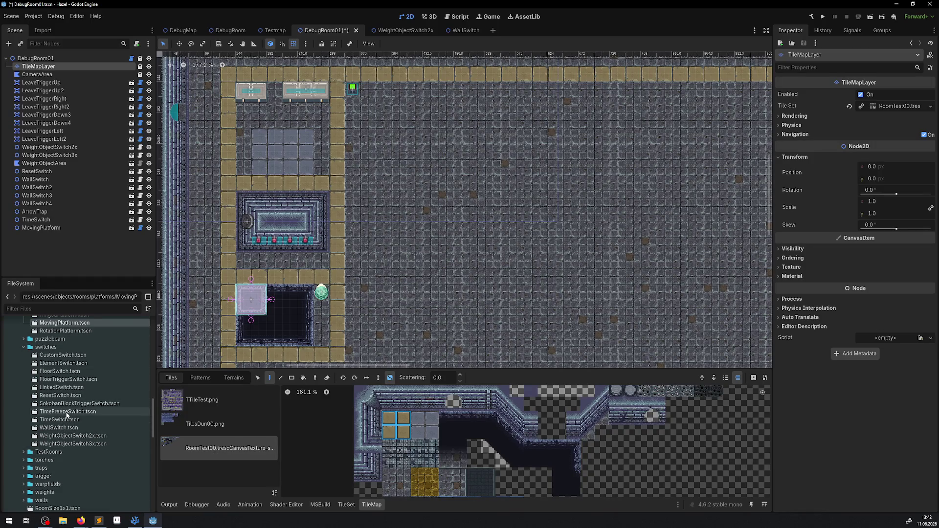
- Drop a TimeFreezeSwitch instance (TimeSwitch2) right of the tan path by the pit and save DebugRoom01
{"action": "mouse_move", "coordinate": [66, 412]}
{"action": "left_mouse_down"}
{"action": "mouse_move", "coordinate": [444, 228]}
{"action": "mouse_move", "coordinate": [377, 229]}
{"action": "left_mouse_up"}
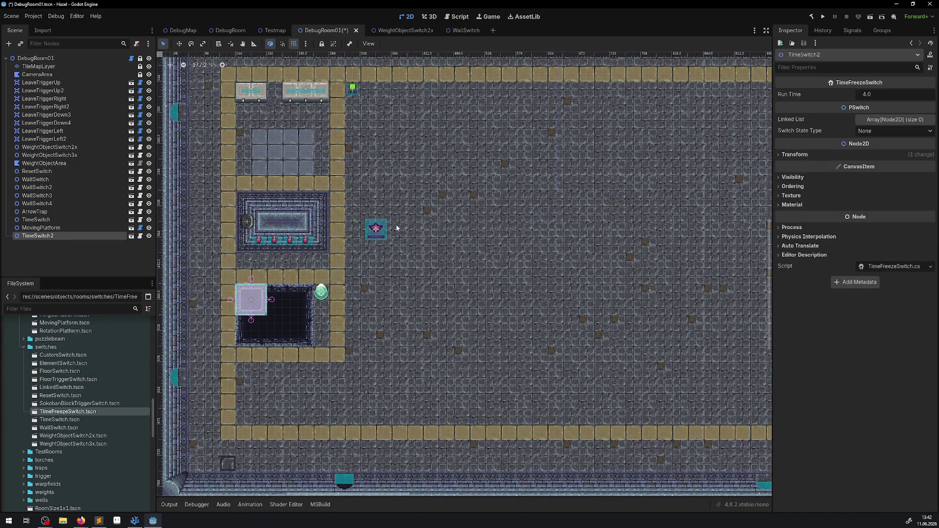
{"action": "scroll", "coordinate": [391, 219], "scroll_direction": "up", "scroll_amount": 3}
{"action": "left_click_drag", "start_coordinate": [399, 292], "coordinate": [447, 264]}
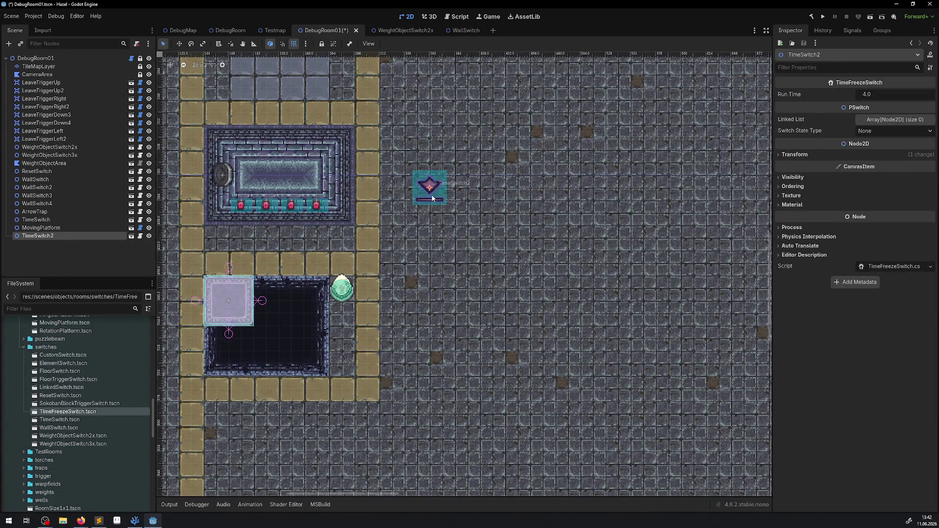
{"action": "mouse_move", "coordinate": [432, 194]}
{"action": "left_mouse_down"}
{"action": "mouse_move", "coordinate": [389, 234]}
{"action": "mouse_move", "coordinate": [401, 234]}
{"action": "left_mouse_up"}
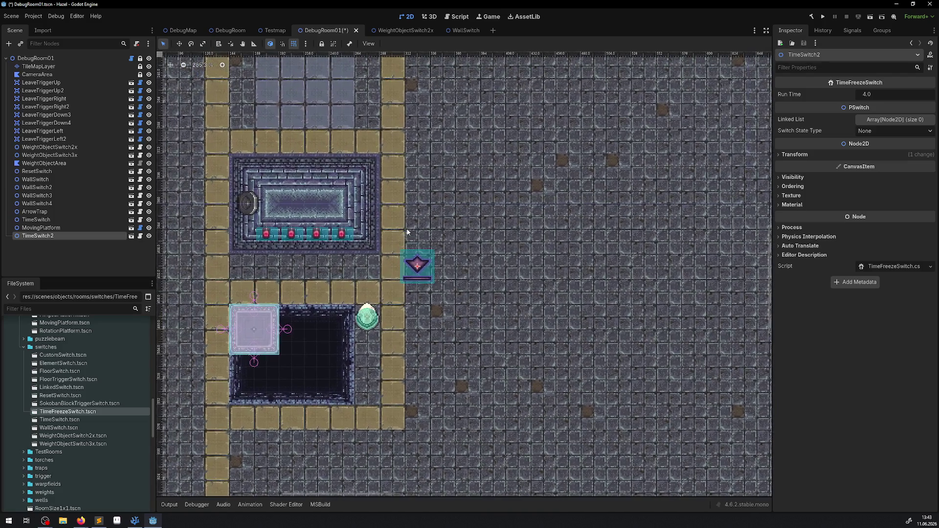
{"action": "key", "text": "ctrl+s"}
- Open TimeSwitch2's TimeFreezeSwitch.cs and review its PauseRoomExtra and ContinueRoomExtra overrides
{"action": "left_click", "coordinate": [141, 237]}
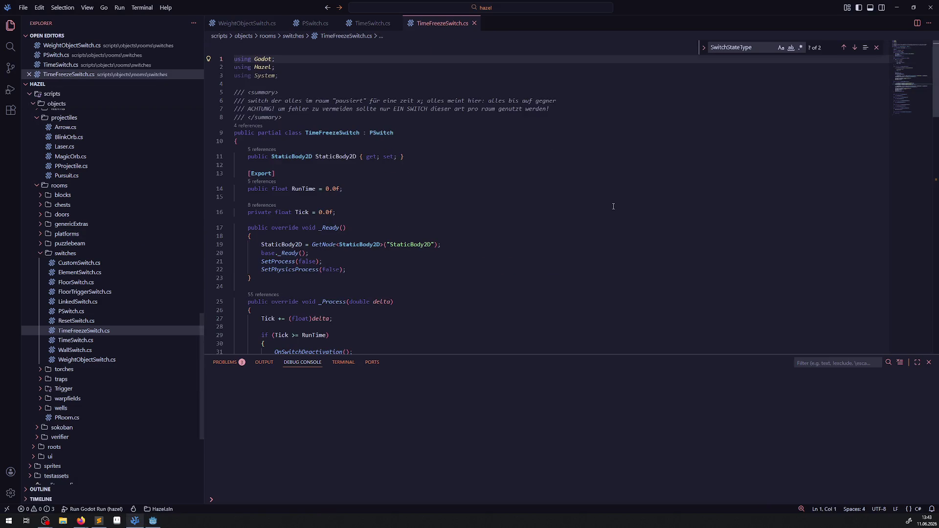
{"action": "scroll", "coordinate": [416, 190], "scroll_direction": "down", "scroll_amount": 10}
{"action": "scroll", "coordinate": [415, 190], "scroll_direction": "down", "scroll_amount": 15}
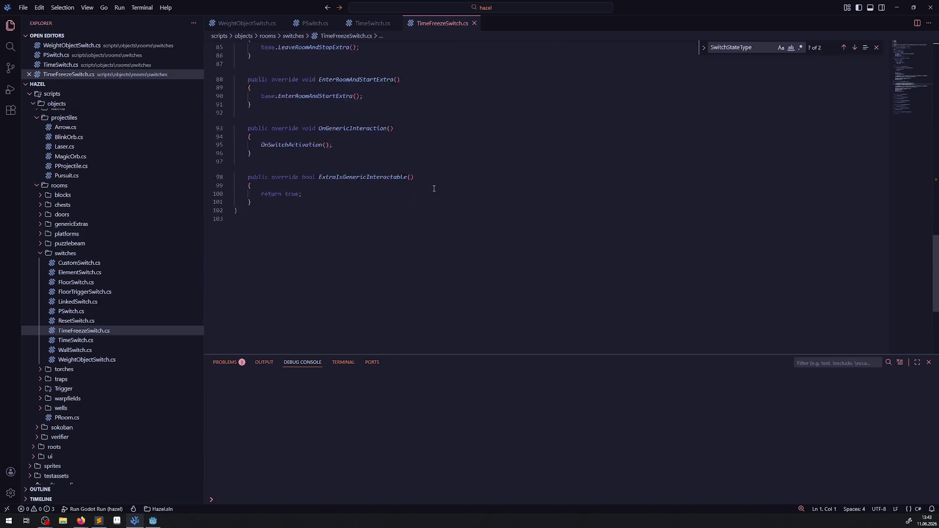
{"action": "scroll", "coordinate": [424, 190], "scroll_direction": "up", "scroll_amount": 3}
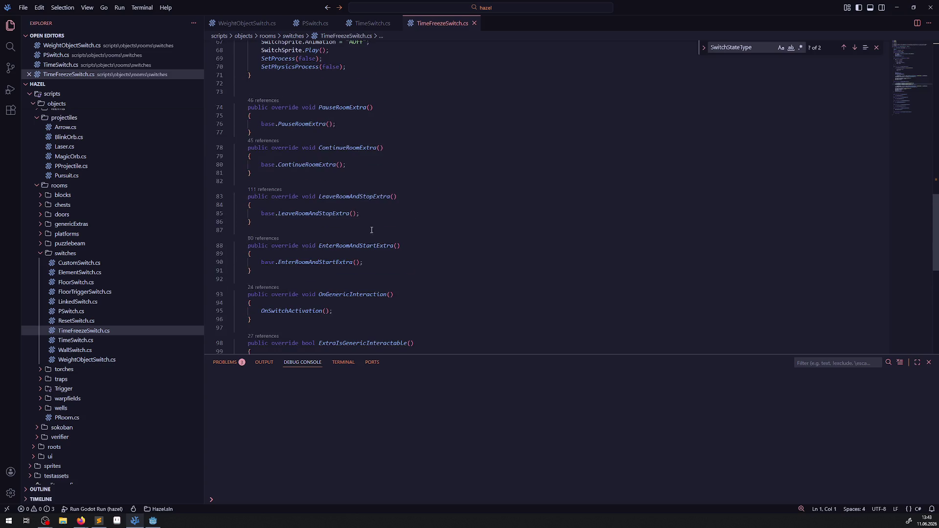
{"action": "mouse_move", "coordinate": [321, 84]}
{"action": "left_mouse_down"}
{"action": "mouse_move", "coordinate": [352, 279]}
{"action": "mouse_move", "coordinate": [367, 196]}
{"action": "left_mouse_up"}
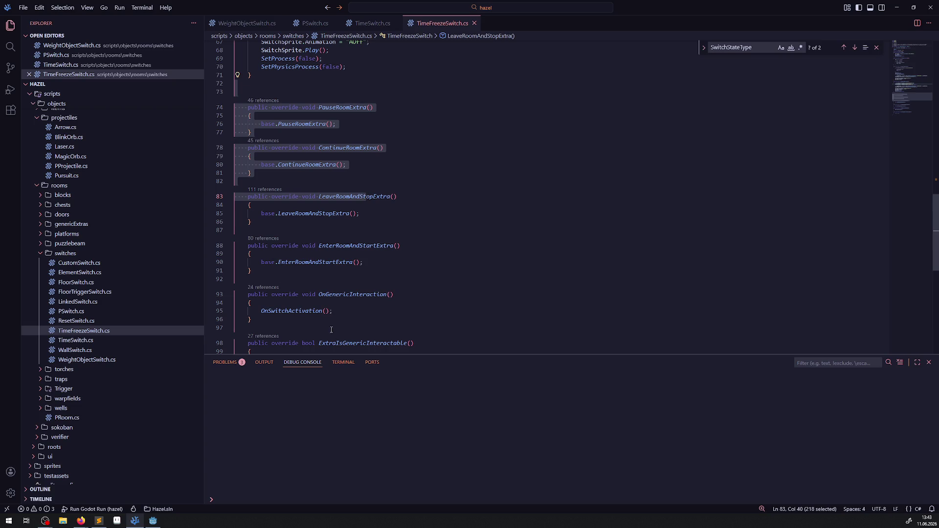
{"action": "scroll", "coordinate": [345, 265], "scroll_direction": "up", "scroll_amount": 3}
{"action": "left_click", "coordinate": [153, 522]}
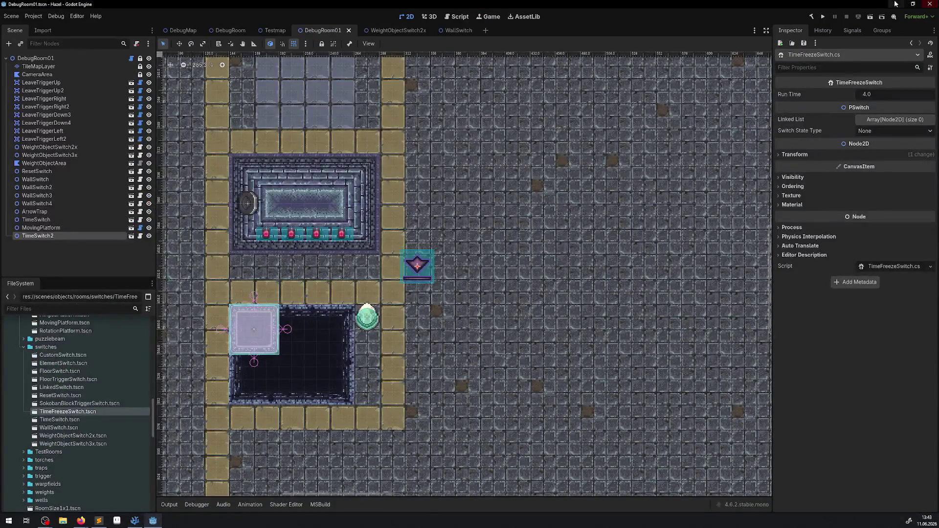
- Run the project and walk the player through the gems into the next room
{"action": "left_click", "coordinate": [824, 17]}
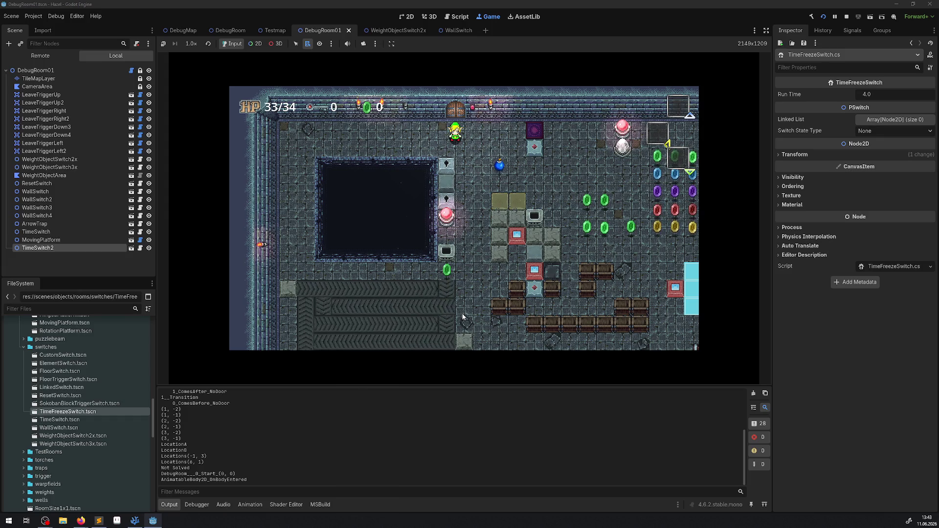
{"action": "key", "text": "Right"}
{"action": "key", "text": "Down"}
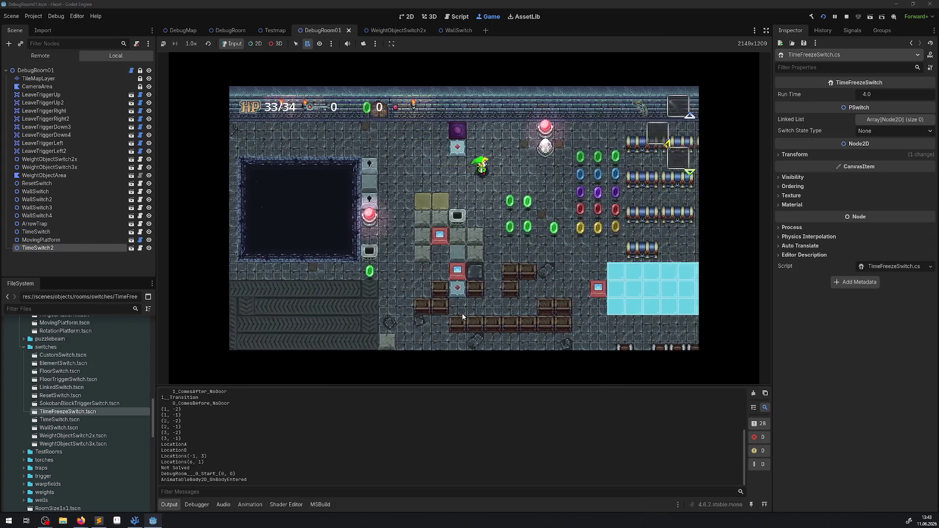
{"action": "key", "text": "Right"}
{"action": "key", "text": "Up"}
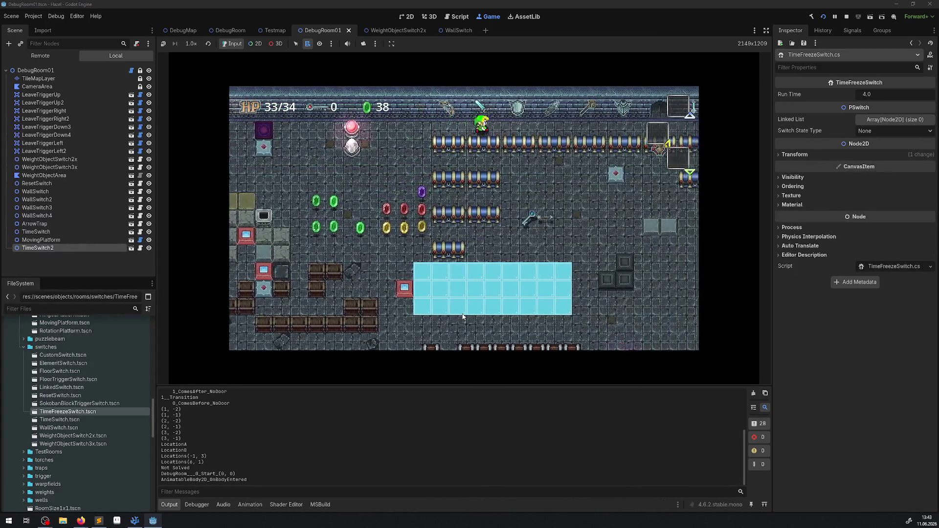
{"action": "key", "text": "Right"}
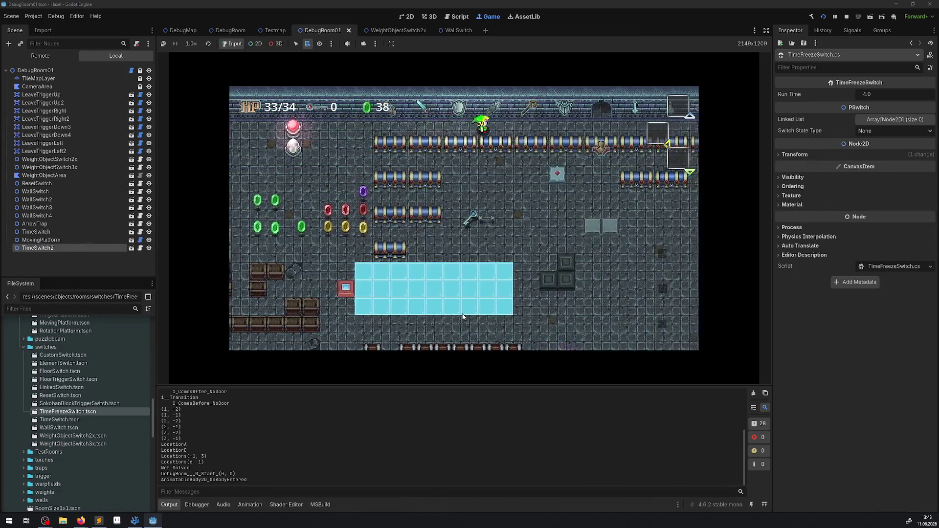
{"action": "key", "text": "Up"}
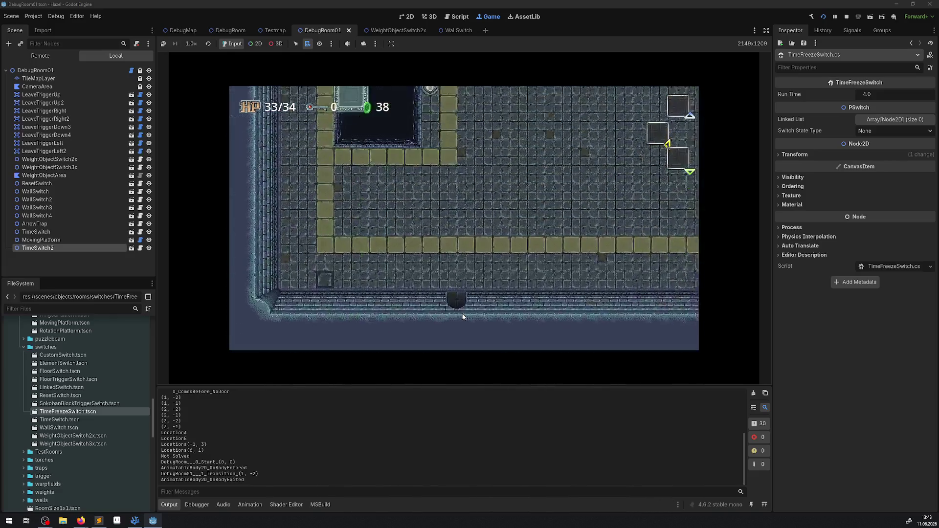
{"action": "key", "text": "Up"}
{"action": "key", "text": "Up"}
- Step onto the TimeFreezeSwitch, trigger it with space, and move down-left beside the crystal
{"action": "key", "text": "Left"}
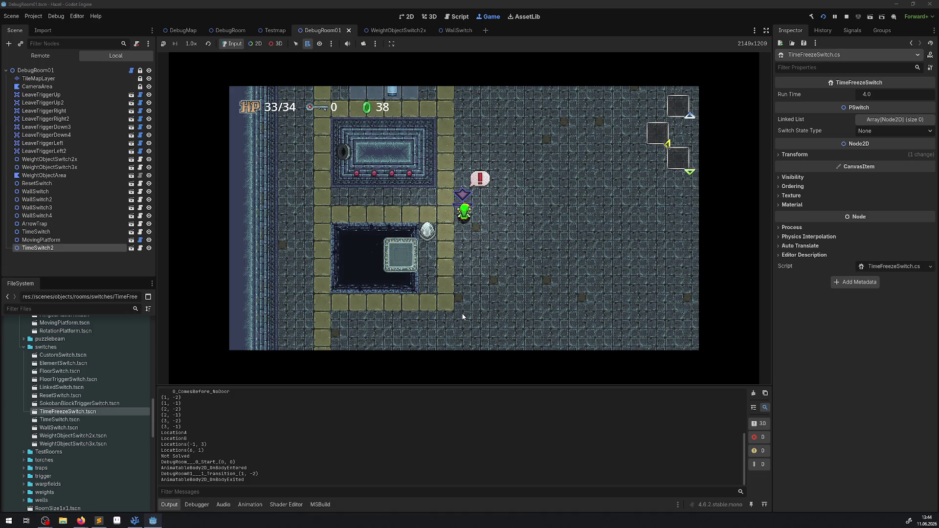
{"action": "key", "text": "space"}
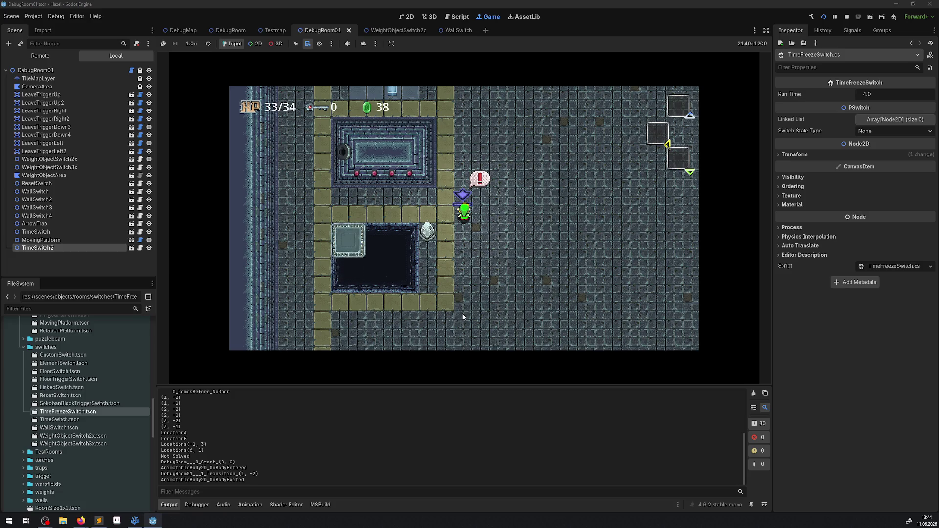
{"action": "key", "text": "Down"}
{"action": "key", "text": "Left"}
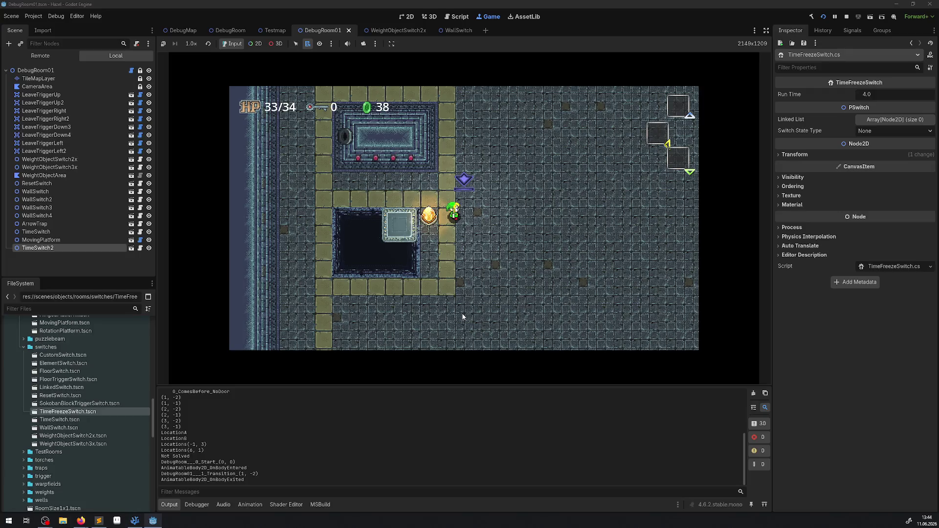
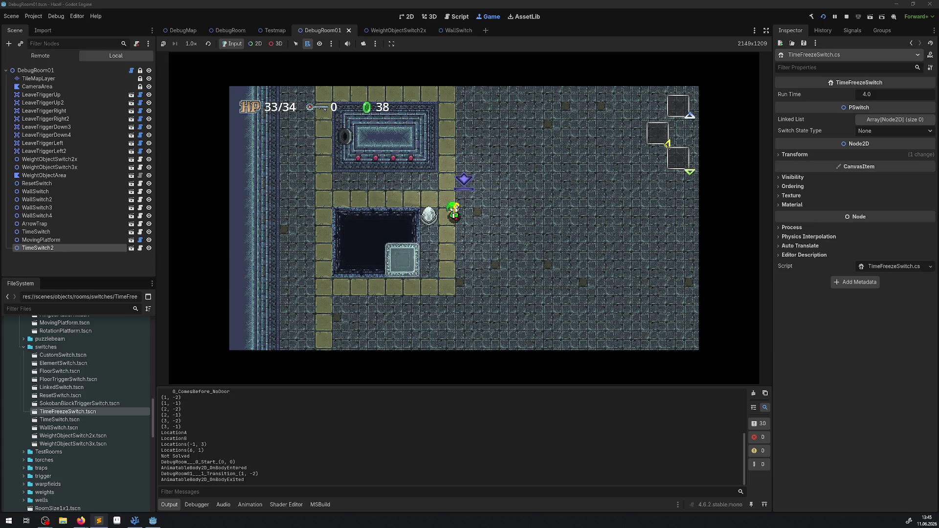
- Stop the running game and place a SokobanBlockTriggerSwitch below the pit in DebugRoom01
{"action": "key", "text": "F8"}
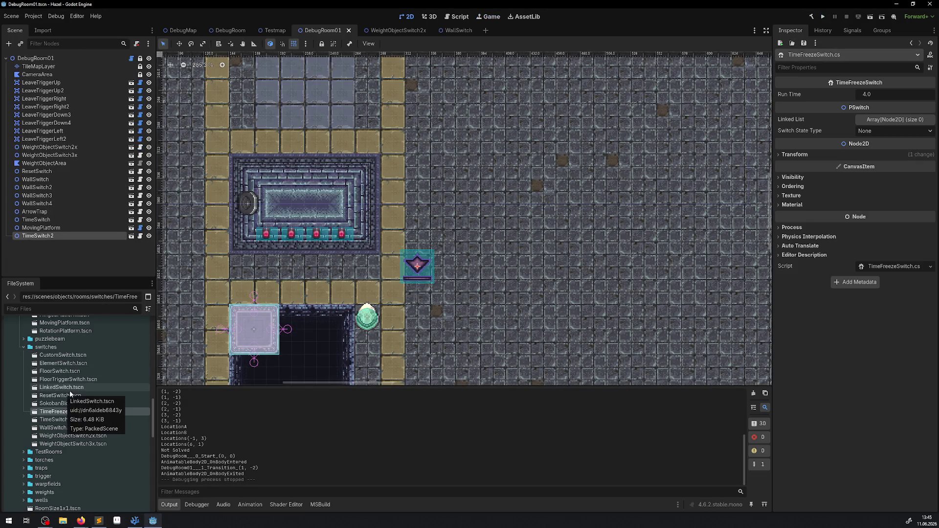
{"action": "scroll", "coordinate": [314, 304], "scroll_direction": "down", "scroll_amount": 5}
{"action": "scroll", "coordinate": [314, 300], "scroll_direction": "down", "scroll_amount": 2}
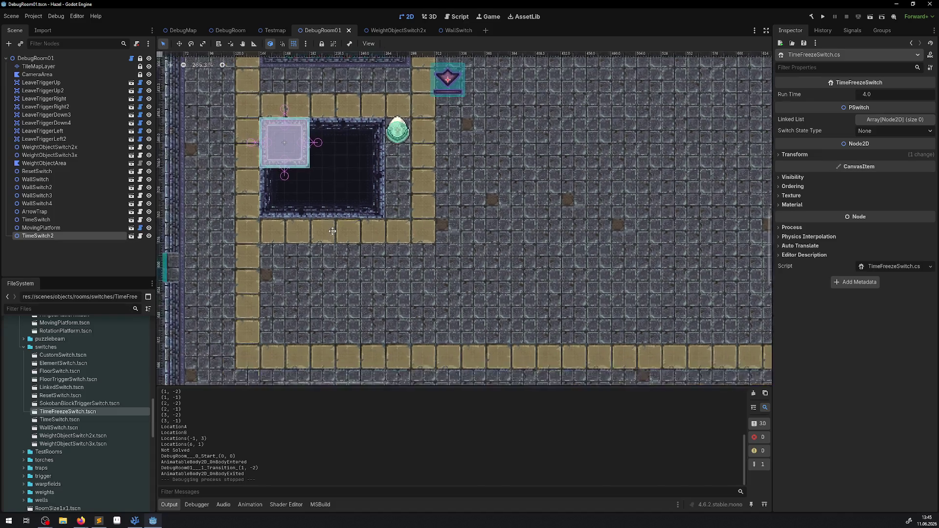
{"action": "mouse_move", "coordinate": [77, 404]}
{"action": "left_mouse_down"}
{"action": "mouse_move", "coordinate": [211, 382]}
{"action": "mouse_move", "coordinate": [286, 294]}
{"action": "mouse_move", "coordinate": [293, 255]}
{"action": "left_mouse_up"}
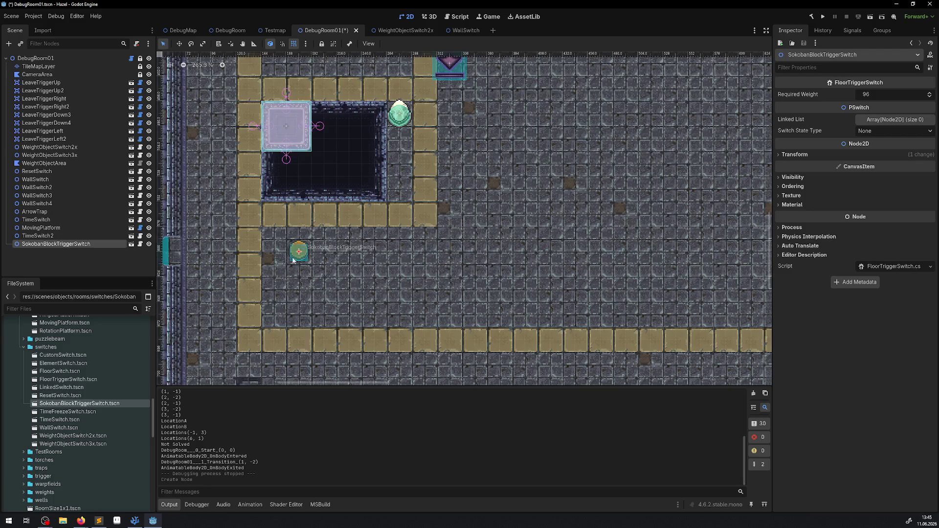
- Add Switch2 and Switch3 from SokobanBlockTriggerSwitch.tscn and line all three switches up horizontally
{"action": "scroll", "coordinate": [293, 260], "scroll_direction": "up", "scroll_amount": 3}
{"action": "scroll", "coordinate": [370, 229], "scroll_direction": "down", "scroll_amount": 1}
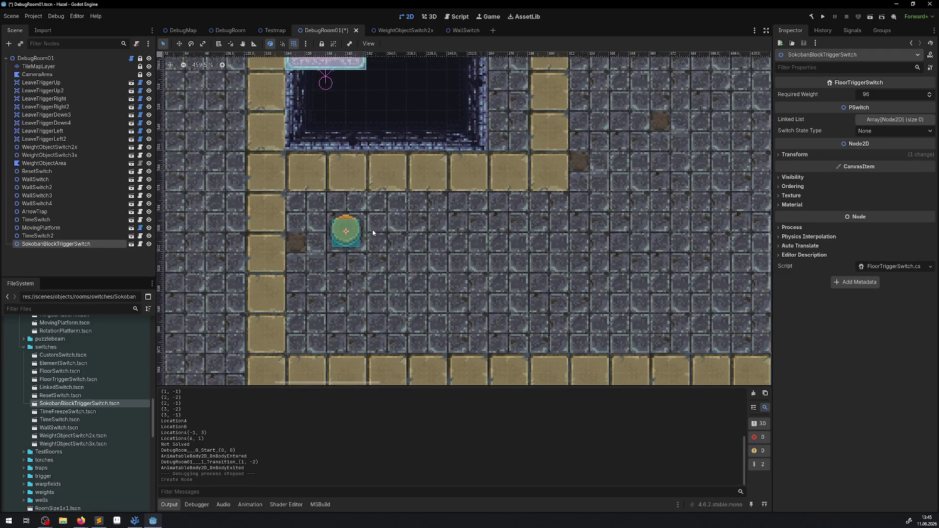
{"action": "right_click", "coordinate": [106, 404]}
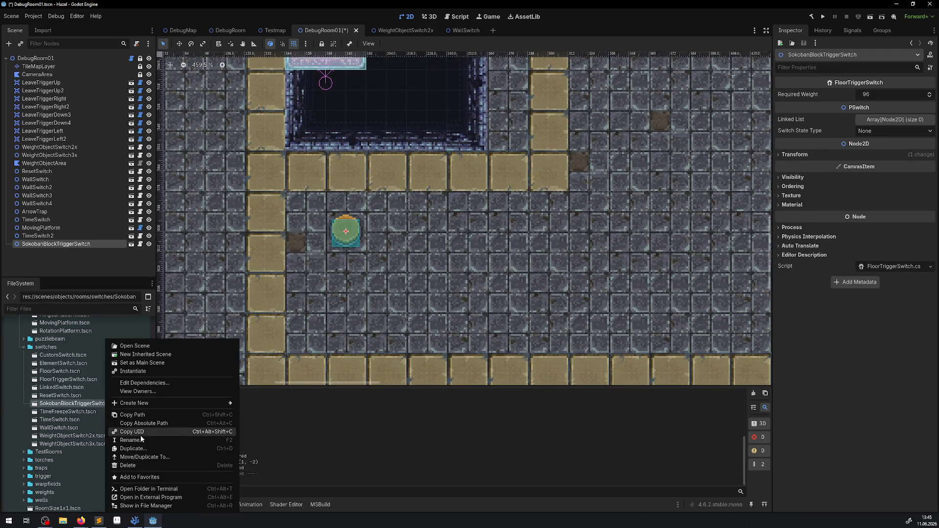
{"action": "left_click", "coordinate": [429, 277]}
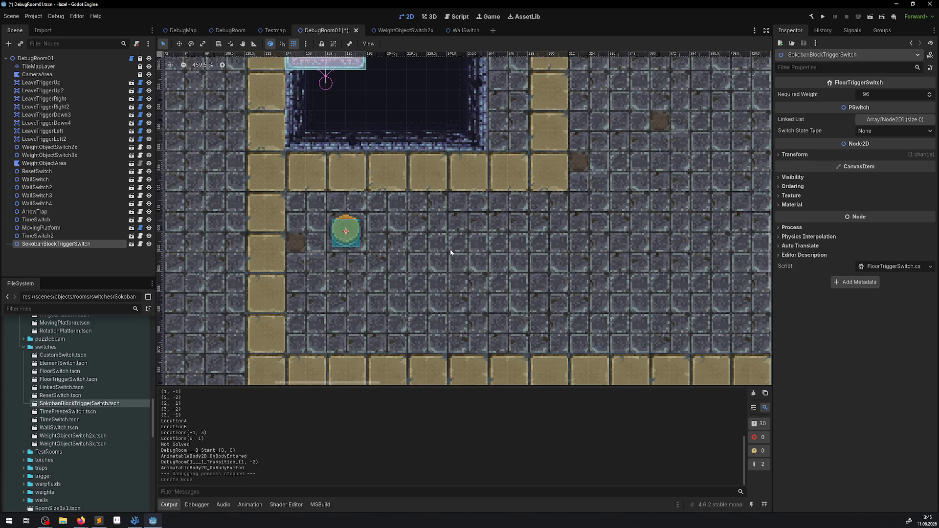
{"action": "mouse_move", "coordinate": [105, 404]}
{"action": "left_mouse_down"}
{"action": "mouse_move", "coordinate": [432, 247]}
{"action": "mouse_move", "coordinate": [447, 211]}
{"action": "left_mouse_up"}
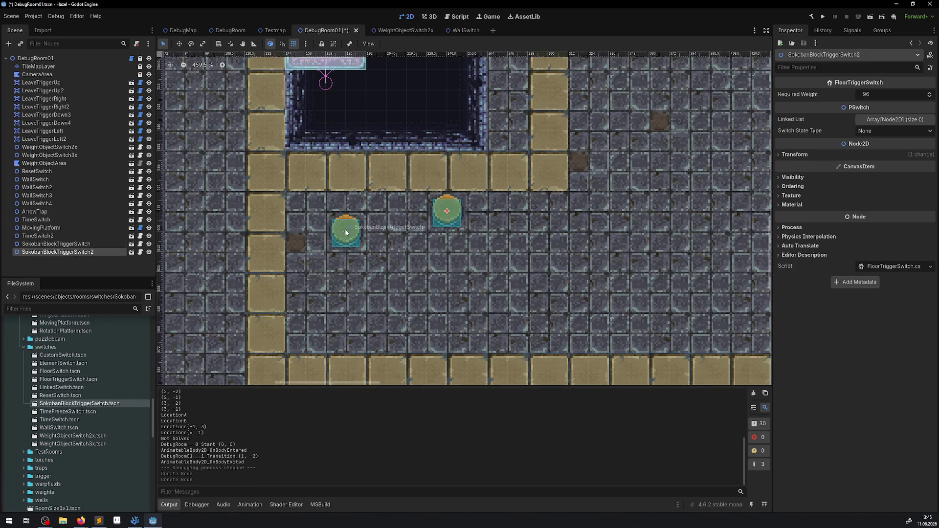
{"action": "left_click_drag", "start_coordinate": [348, 232], "coordinate": [347, 252]}
{"action": "left_click_drag", "start_coordinate": [455, 214], "coordinate": [431, 253]}
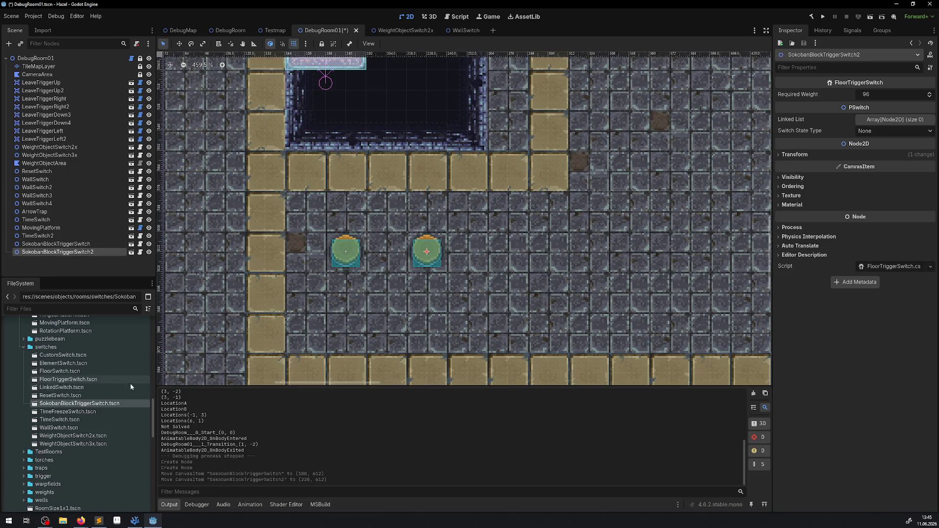
{"action": "right_click", "coordinate": [102, 405]}
{"action": "mouse_move", "coordinate": [70, 405]}
{"action": "left_mouse_down"}
{"action": "mouse_move", "coordinate": [111, 406]}
{"action": "mouse_move", "coordinate": [524, 244]}
{"action": "mouse_move", "coordinate": [508, 250]}
{"action": "left_mouse_up"}
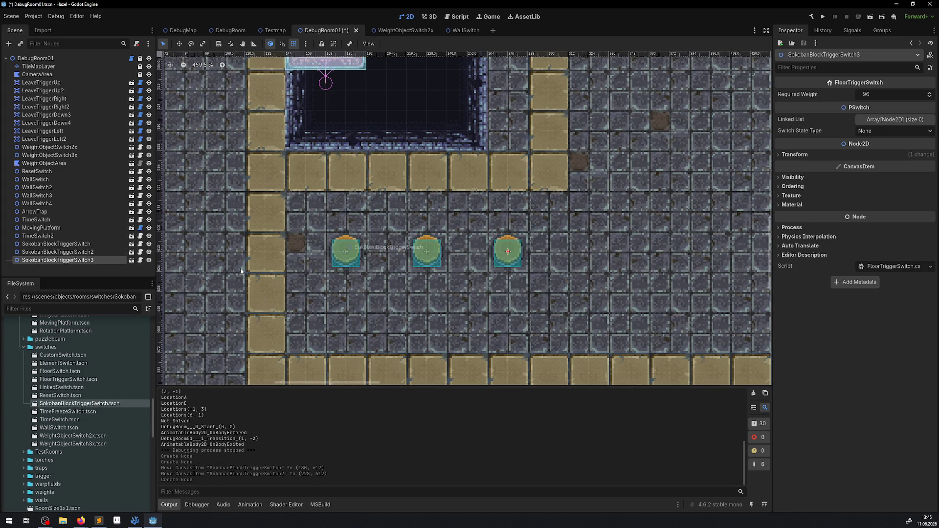
- Expand rooms/blocks and place a ParallelBlock and a SokobanBlock below the first two switches
{"action": "scroll", "coordinate": [107, 427], "scroll_direction": "up", "scroll_amount": 5}
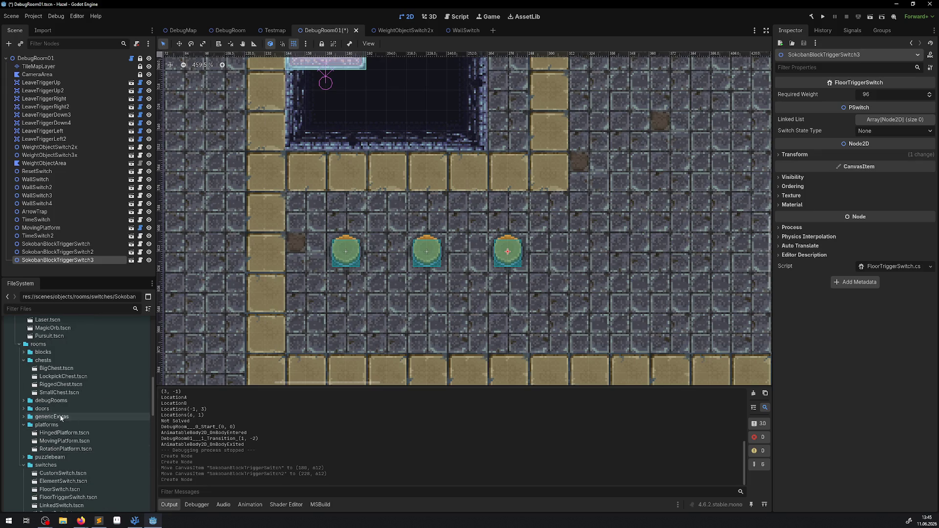
{"action": "scroll", "coordinate": [52, 416], "scroll_direction": "up", "scroll_amount": 5}
{"action": "scroll", "coordinate": [75, 403], "scroll_direction": "down", "scroll_amount": 5}
{"action": "scroll", "coordinate": [74, 406], "scroll_direction": "up", "scroll_amount": 2}
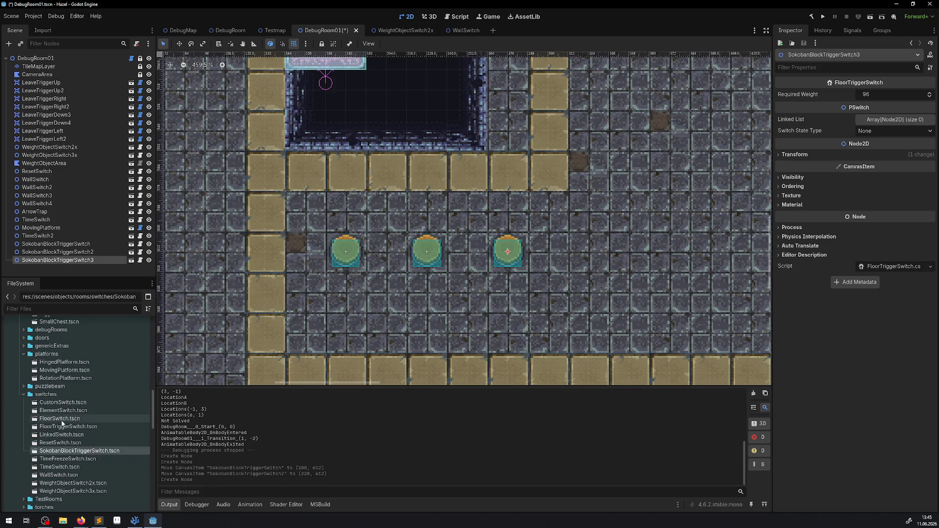
{"action": "double_click", "coordinate": [43, 400]}
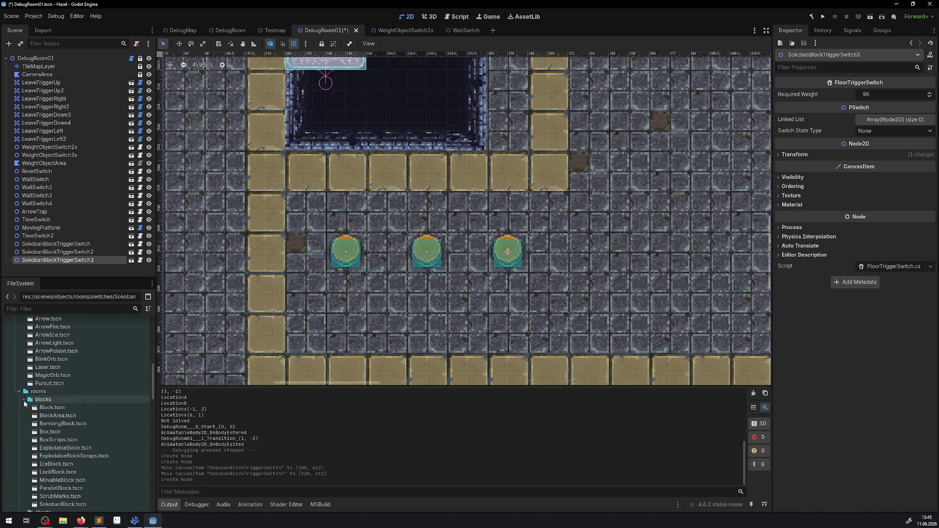
{"action": "scroll", "coordinate": [73, 435], "scroll_direction": "down", "scroll_amount": 2}
{"action": "left_click_drag", "start_coordinate": [71, 467], "coordinate": [428, 319]}
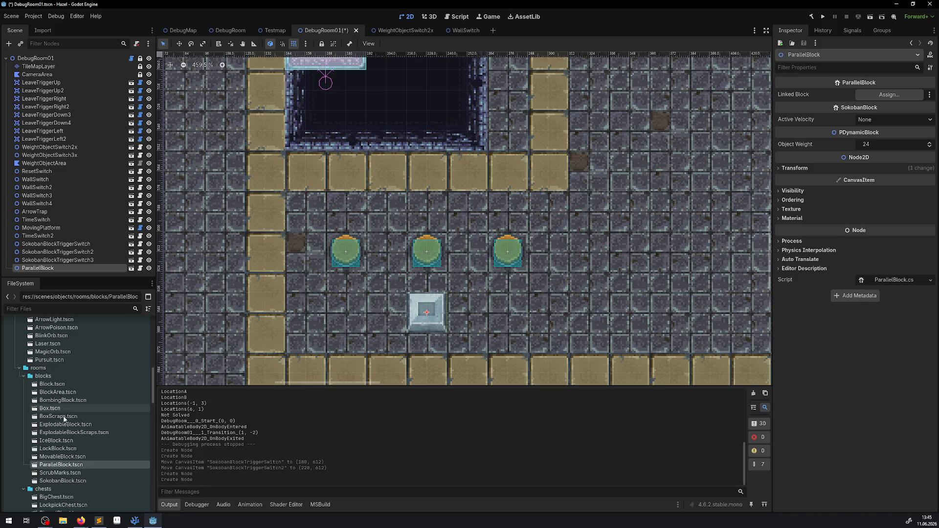
{"action": "mouse_move", "coordinate": [59, 481]}
{"action": "left_mouse_down"}
{"action": "mouse_move", "coordinate": [392, 305]}
{"action": "mouse_move", "coordinate": [345, 311]}
{"action": "left_mouse_up"}
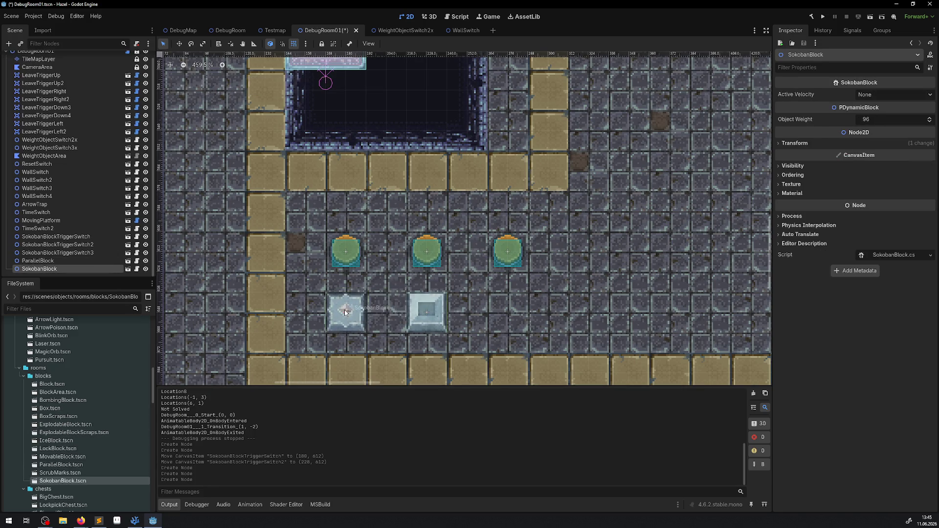
{"action": "left_click", "coordinate": [433, 309]}
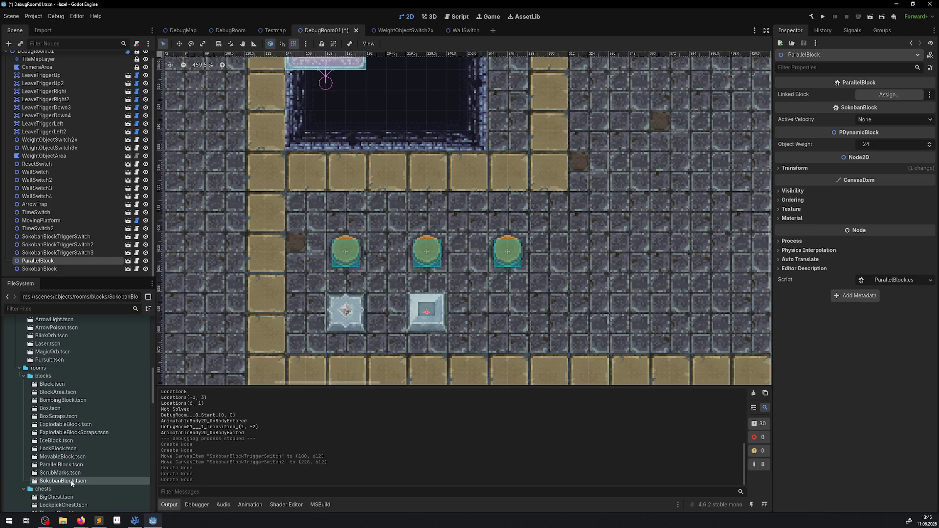
- Swap the extra SokobanBlock2 for ParallelBlock2, shift blocks down a tile, and add a MovableBlock
{"action": "left_click_drag", "start_coordinate": [72, 482], "coordinate": [511, 316]}
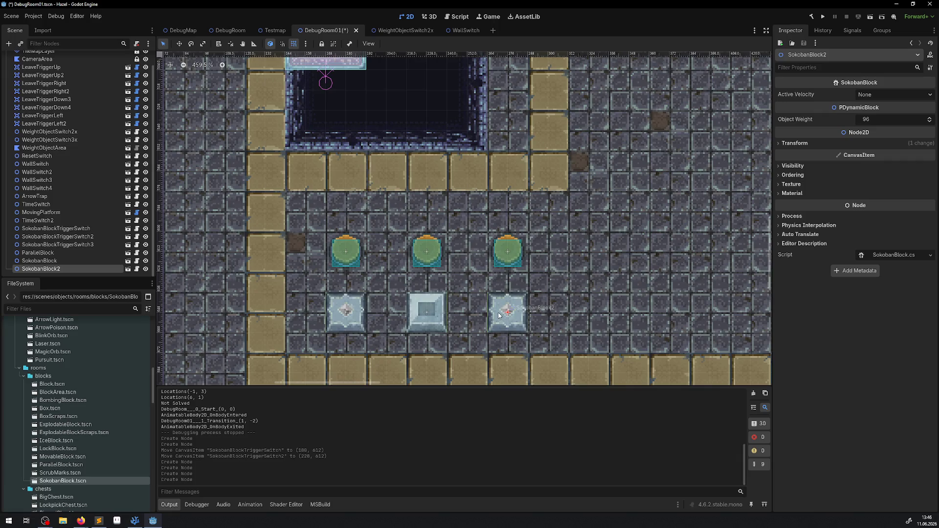
{"action": "key", "text": "Delete"}
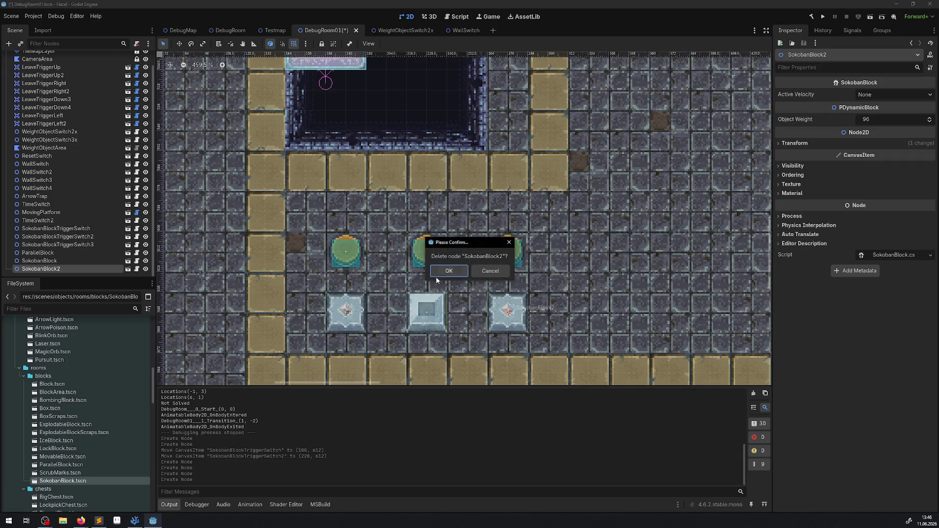
{"action": "left_click", "coordinate": [449, 273]}
{"action": "mouse_move", "coordinate": [61, 465]}
{"action": "left_mouse_down"}
{"action": "mouse_move", "coordinate": [563, 328]}
{"action": "mouse_move", "coordinate": [512, 317]}
{"action": "mouse_move", "coordinate": [512, 334]}
{"action": "left_mouse_up"}
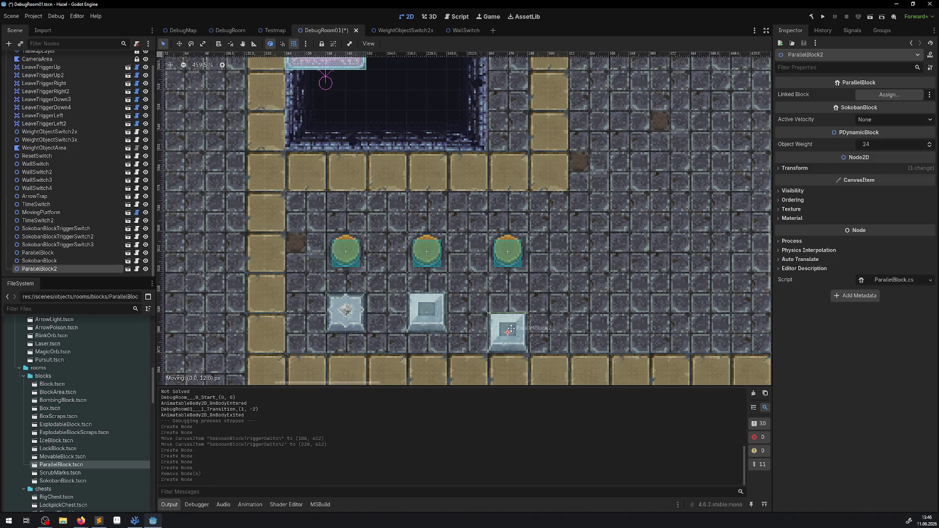
{"action": "left_click_drag", "start_coordinate": [430, 314], "coordinate": [430, 334]}
{"action": "left_click", "coordinate": [342, 324]}
{"action": "left_click_drag", "start_coordinate": [341, 324], "coordinate": [341, 344]}
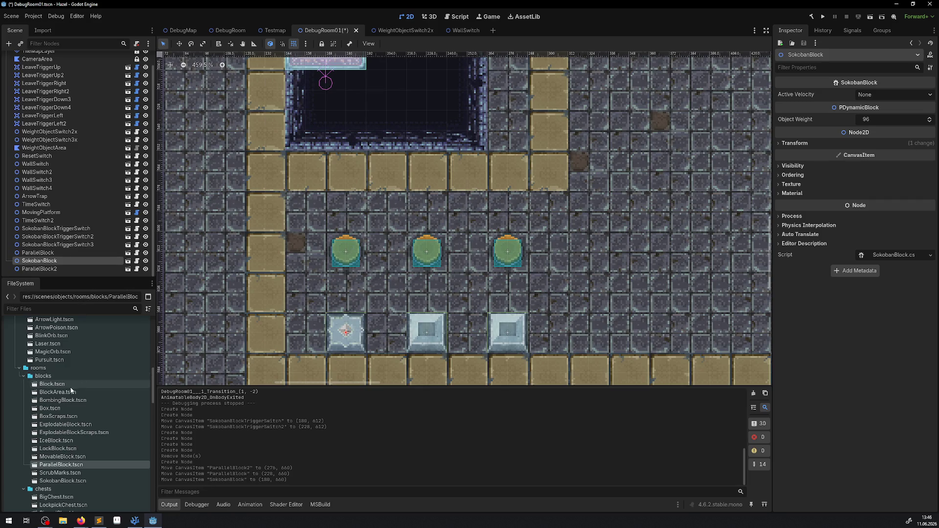
{"action": "left_click", "coordinate": [52, 385]}
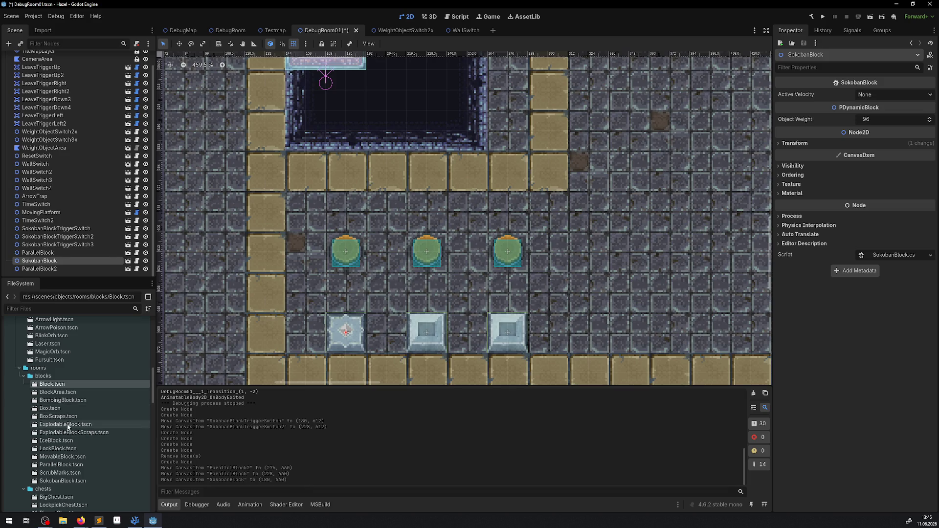
{"action": "left_click_drag", "start_coordinate": [63, 457], "coordinate": [386, 258]}
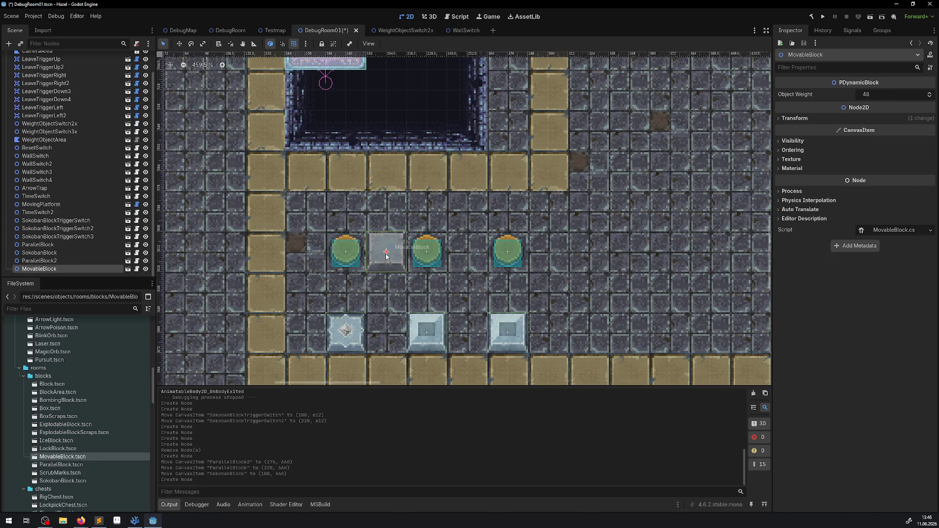
- Set Object Weight 96 on the parallel blocks and save DebugRoom01
{"action": "left_click", "coordinate": [420, 267]}
{"action": "left_click", "coordinate": [432, 320]}
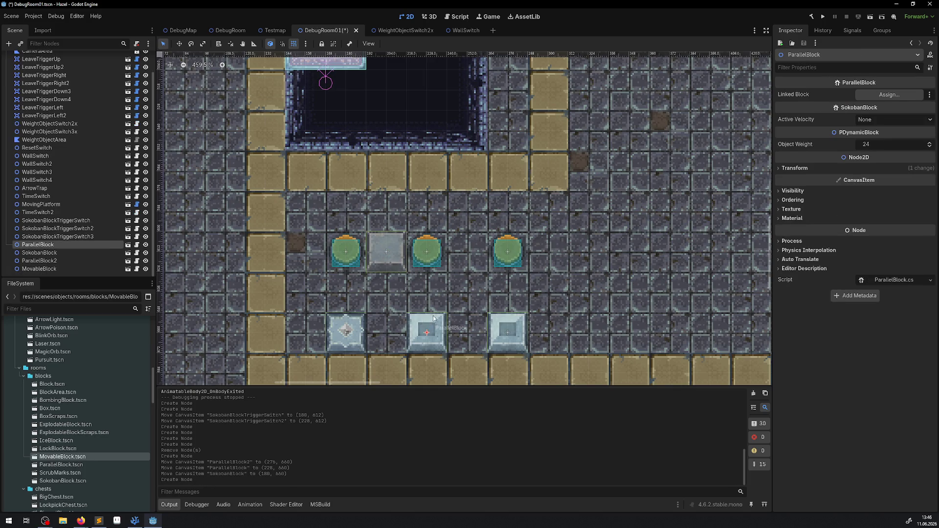
{"action": "left_click", "coordinate": [864, 143]}
{"action": "type", "text": "96"}
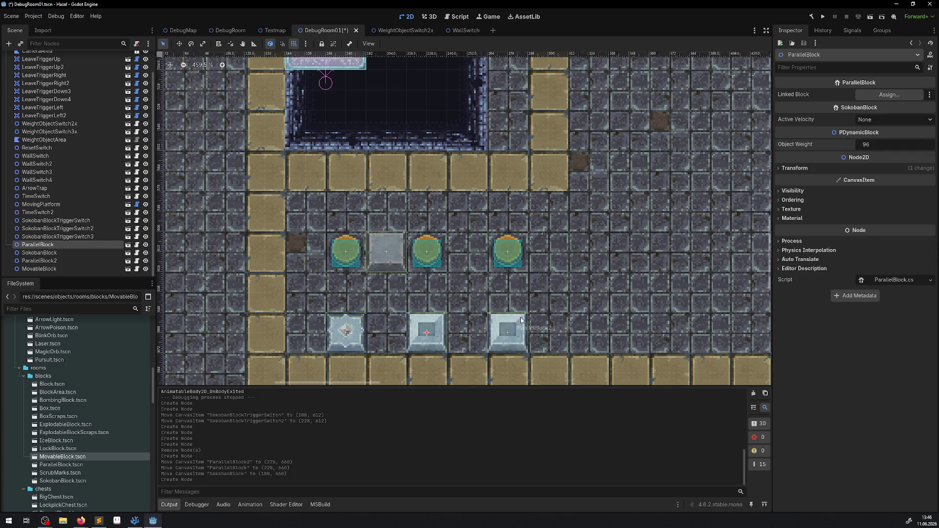
{"action": "left_click", "coordinate": [522, 321]}
{"action": "left_click", "coordinate": [870, 144]}
{"action": "type", "text": "96"}
{"action": "key", "text": "Return"}
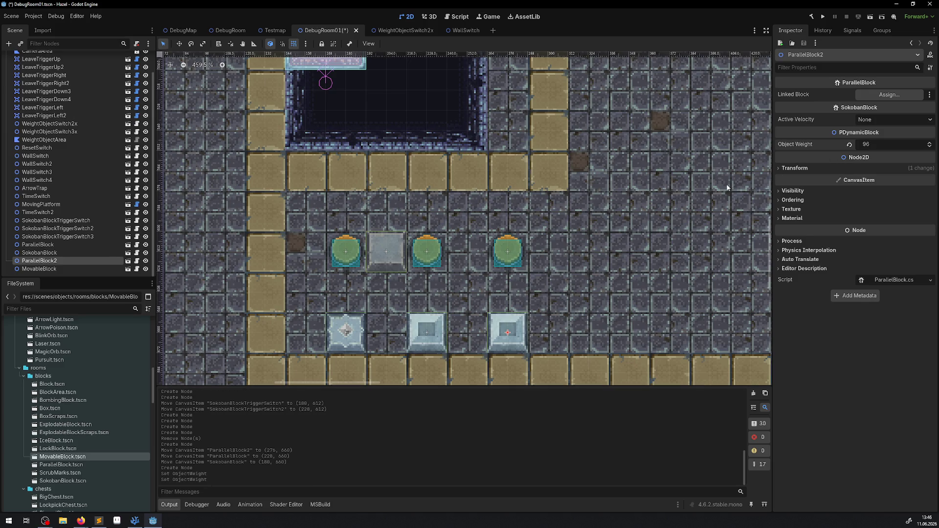
{"action": "key", "text": "ctrl+s"}
- Link ParallelBlock and ParallelBlock2 to each other, save, and rebuild the C# project
{"action": "left_click", "coordinate": [889, 96]}
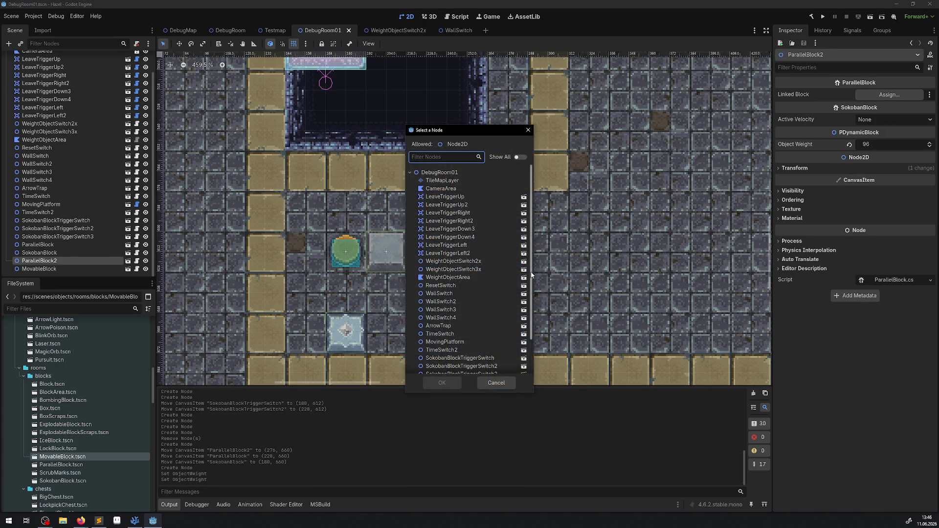
{"action": "left_click", "coordinate": [430, 330]}
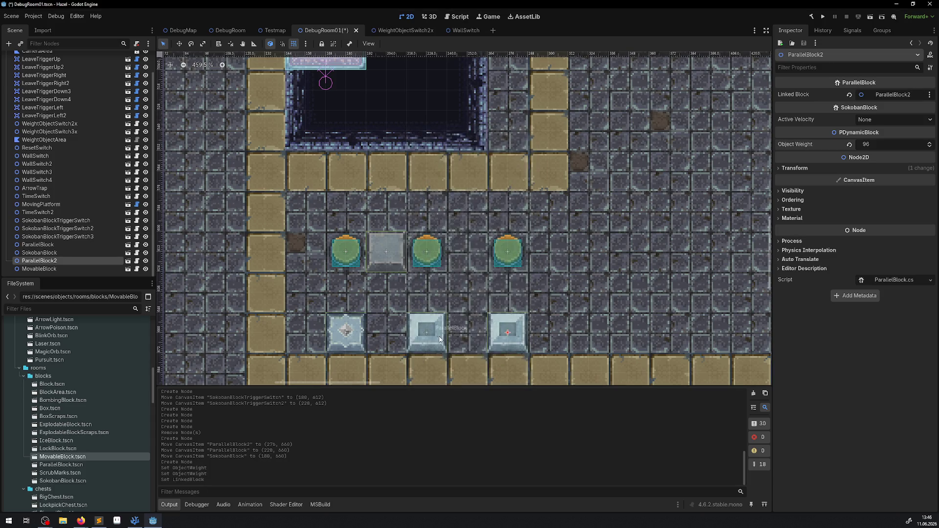
{"action": "left_click", "coordinate": [895, 94]}
{"action": "scroll", "coordinate": [514, 342], "scroll_direction": "down", "scroll_amount": 3}
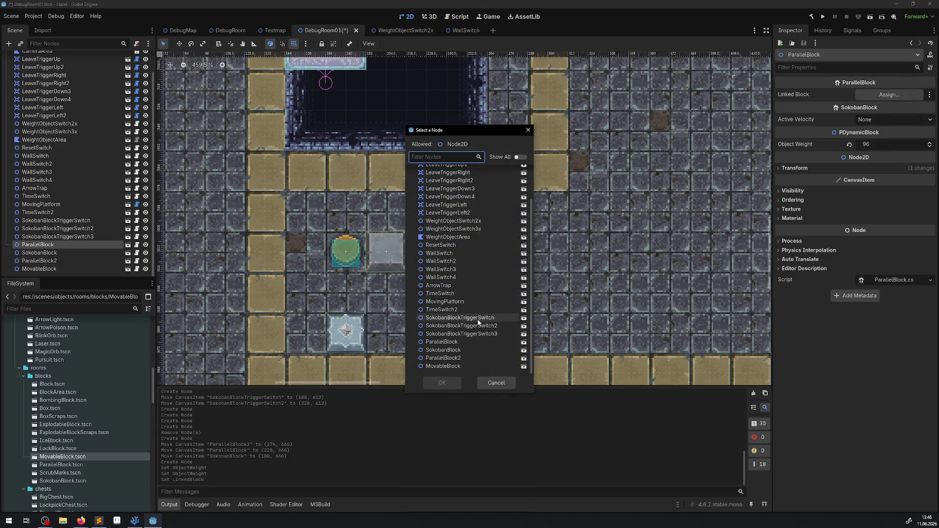
{"action": "double_click", "coordinate": [443, 359]}
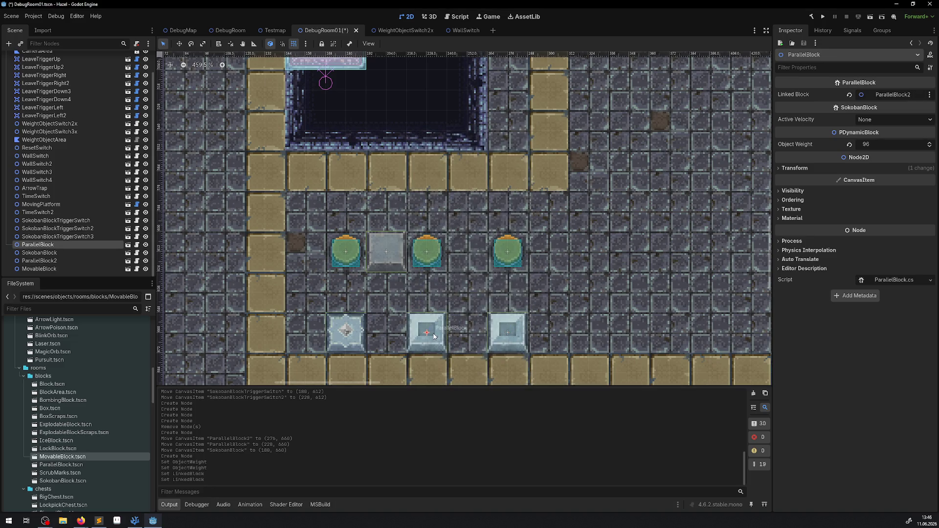
{"action": "left_click", "coordinate": [504, 334]}
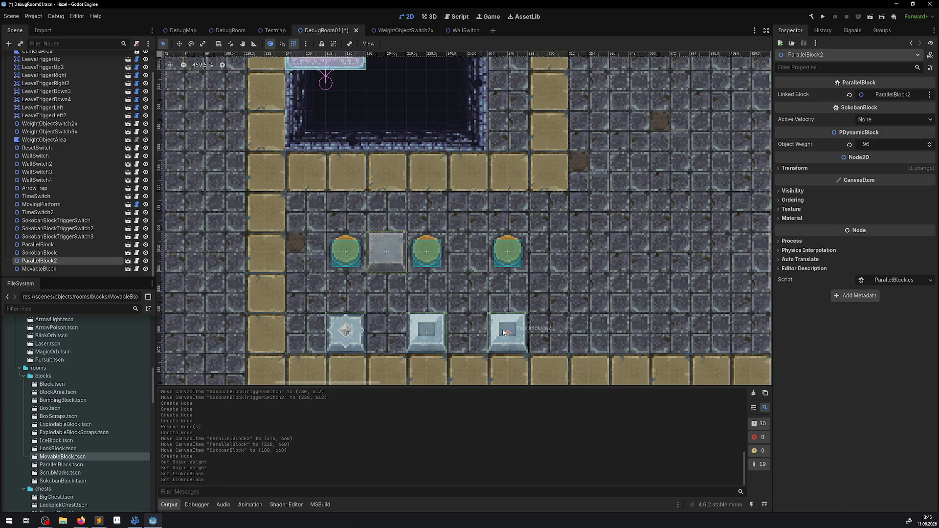
{"action": "left_click", "coordinate": [892, 94]}
{"action": "scroll", "coordinate": [486, 301], "scroll_direction": "down", "scroll_amount": 3}
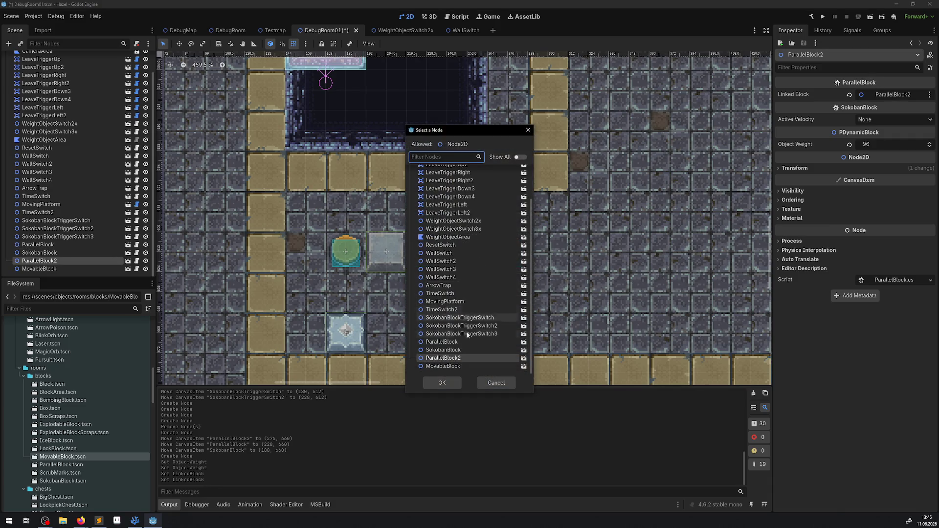
{"action": "double_click", "coordinate": [450, 346]}
{"action": "key", "text": "ctrl+s"}
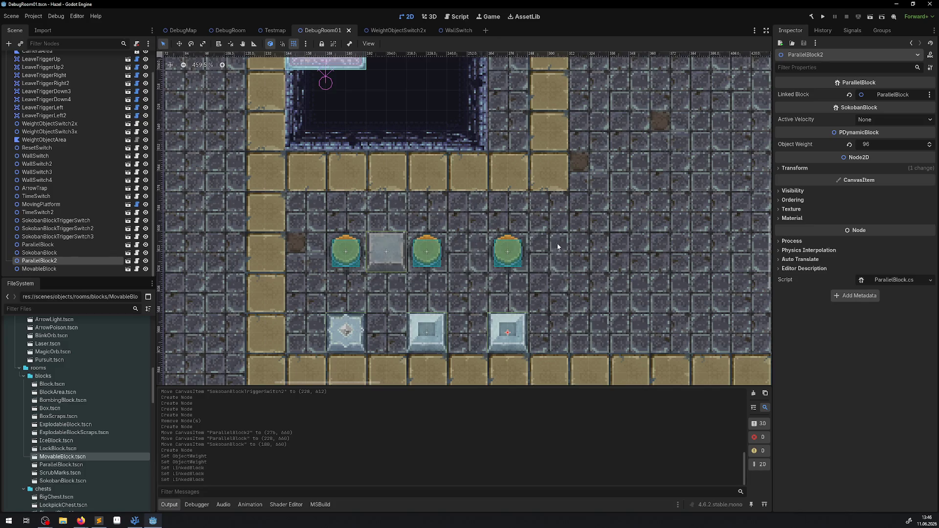
{"action": "left_click", "coordinate": [812, 17]}
- Select the SokobanBlock on the canvas and run the project to test the debug room
{"action": "left_click", "coordinate": [351, 332]}
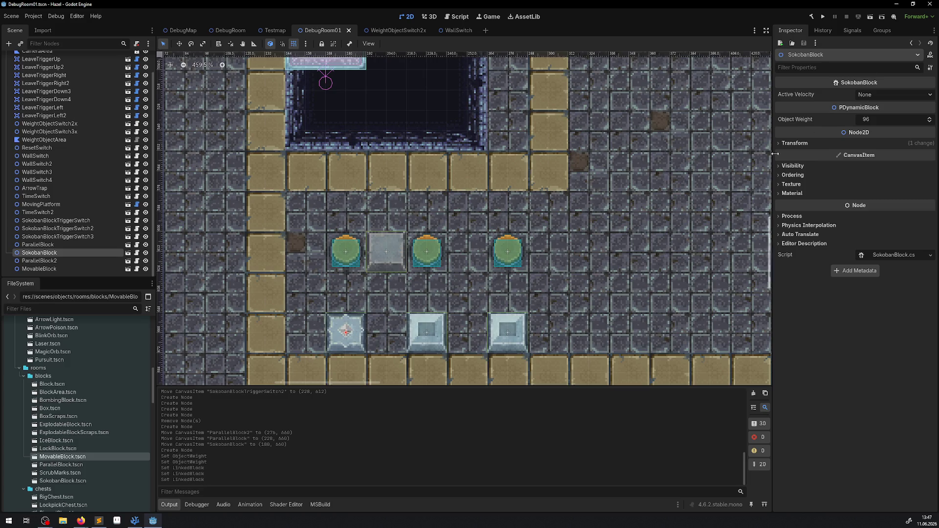
{"action": "left_click", "coordinate": [824, 17]}
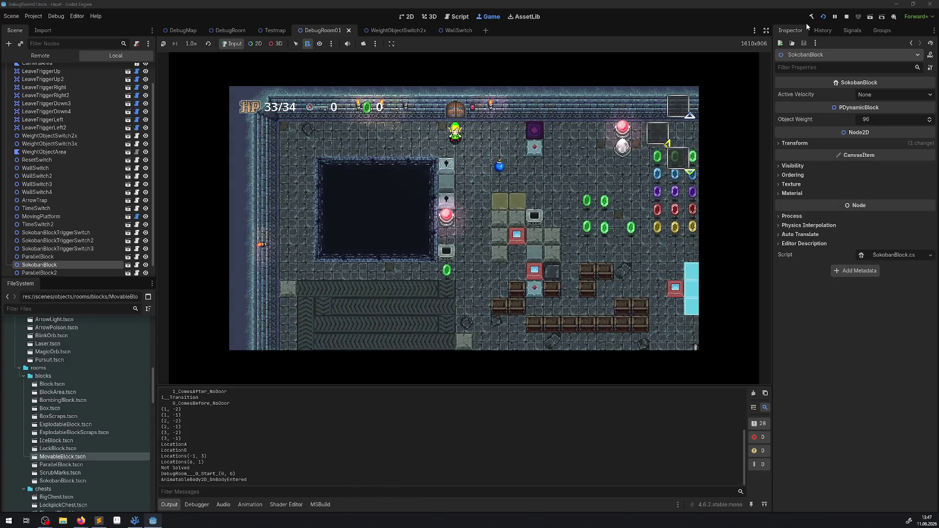
- Walk the player right and up into the debug room, collecting rupees
{"action": "key", "text": "Right"}
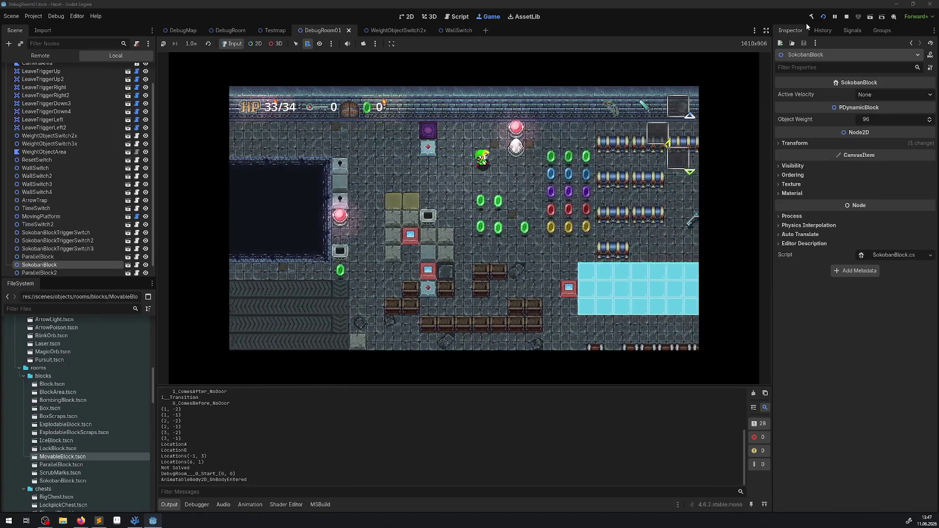
{"action": "key", "text": "Right"}
{"action": "key", "text": "Up"}
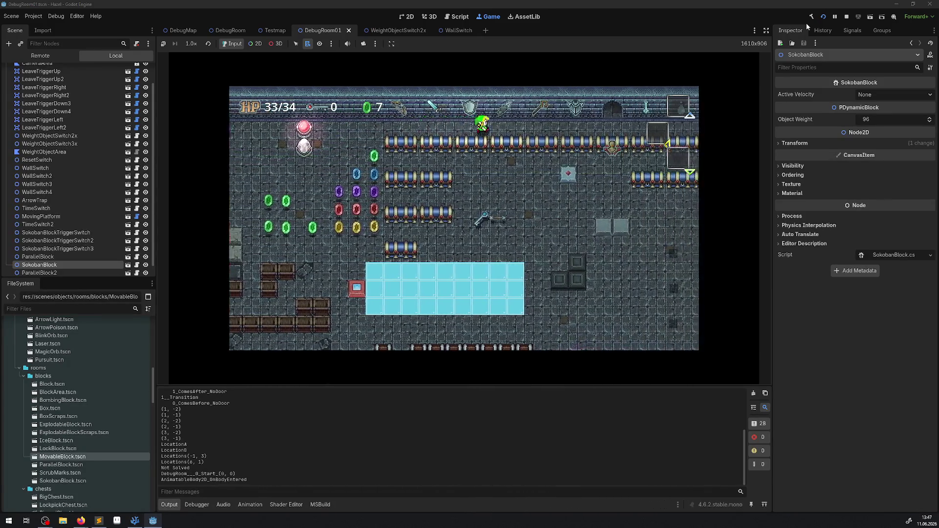
{"action": "key", "text": "Up"}
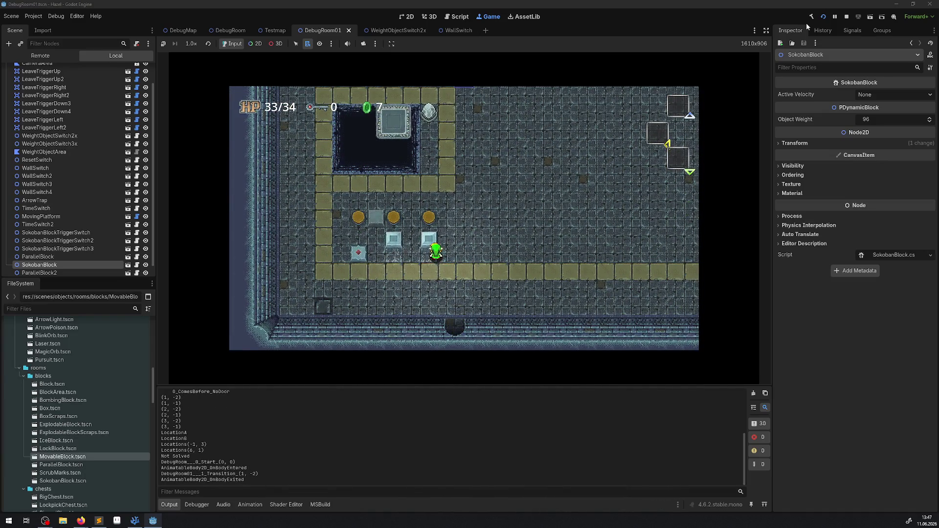
{"action": "key", "text": "Up"}
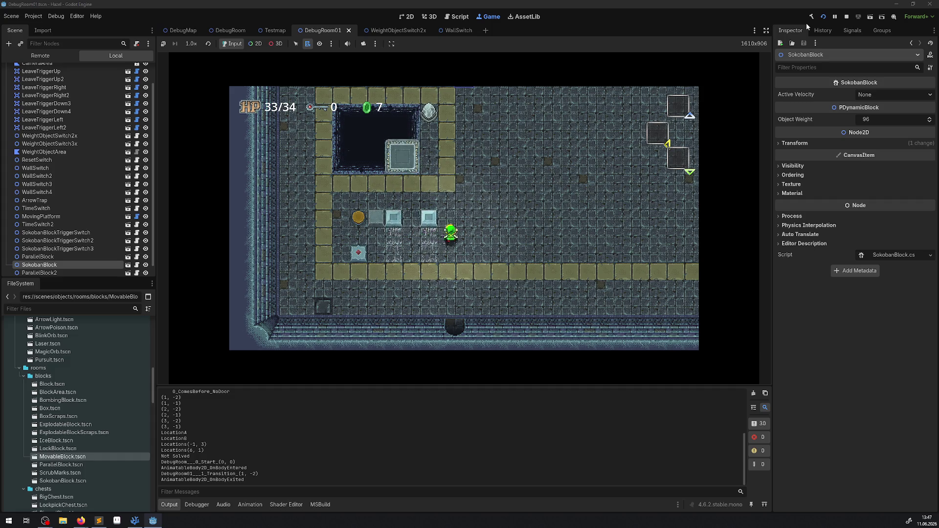
- Push the blocks around the switches, sliding the small block up onto a switch
{"action": "key", "text": "Right"}
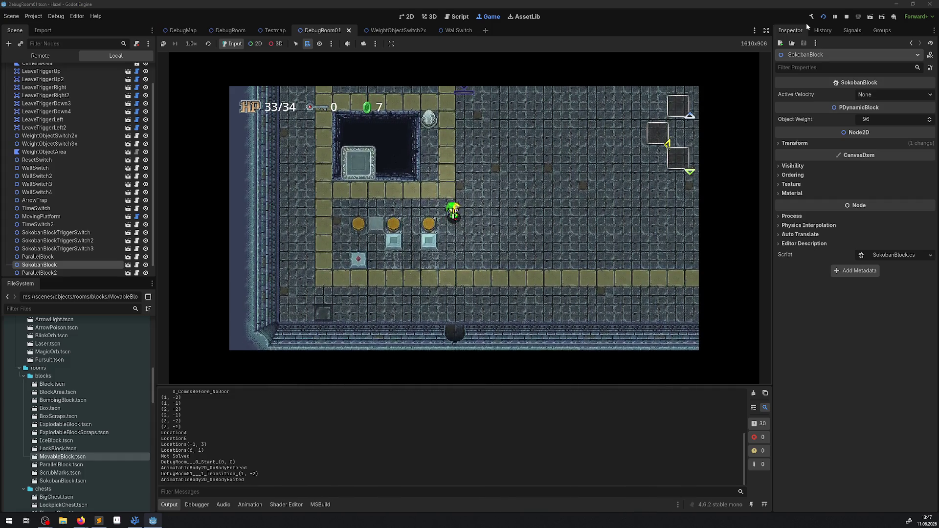
{"action": "key", "text": "Down"}
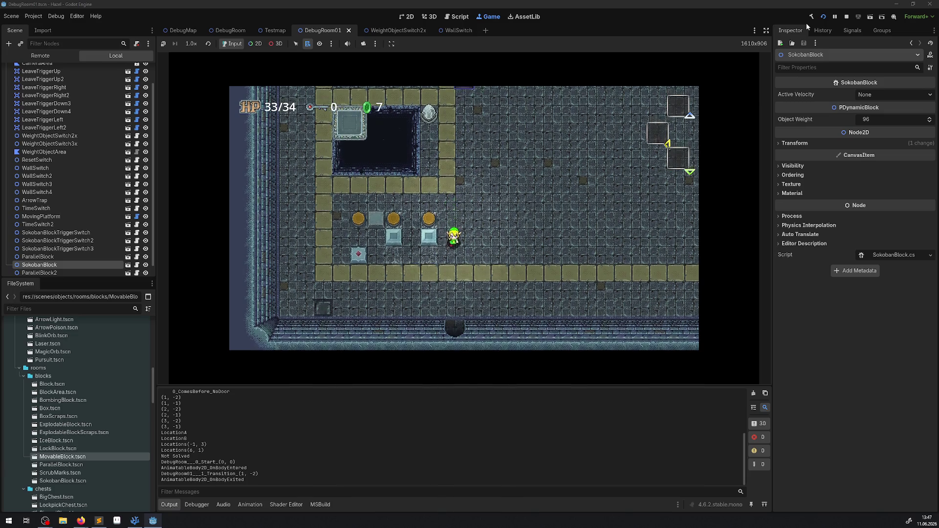
{"action": "key", "text": "Left"}
{"action": "key", "text": "Up"}
{"action": "key", "text": "Left"}
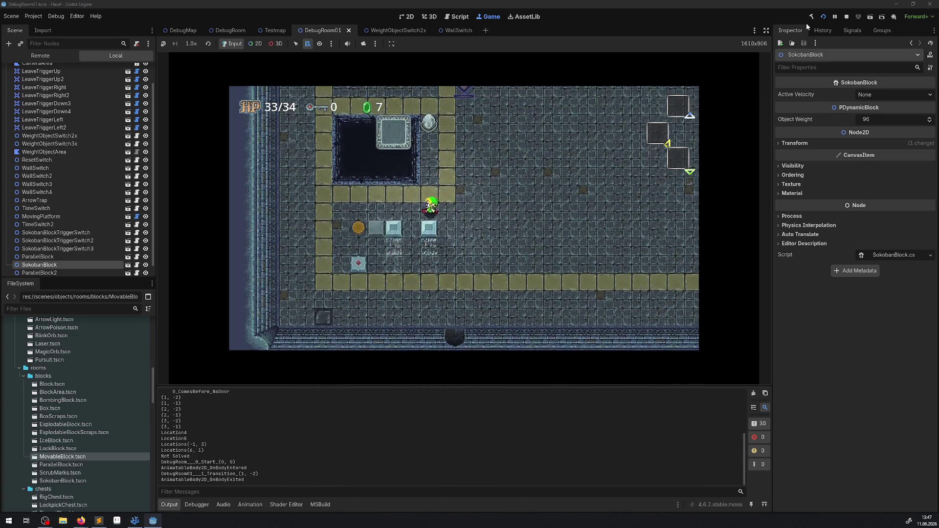
{"action": "key", "text": "Down"}
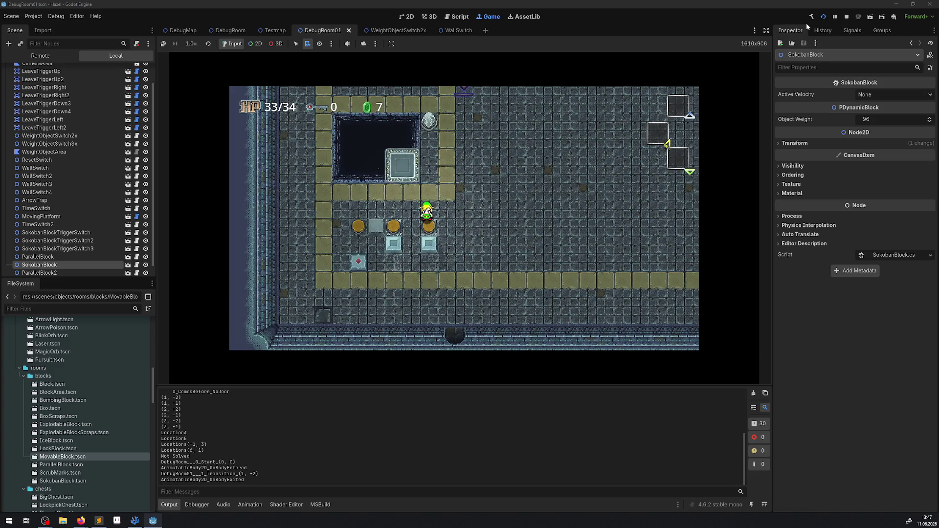
{"action": "key", "text": "Down"}
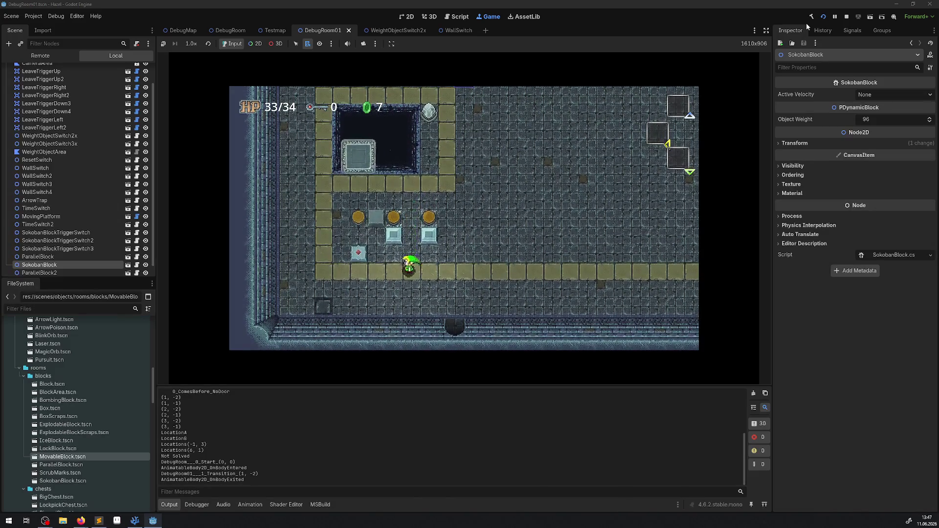
{"action": "key", "text": "Left"}
{"action": "key", "text": "Up"}
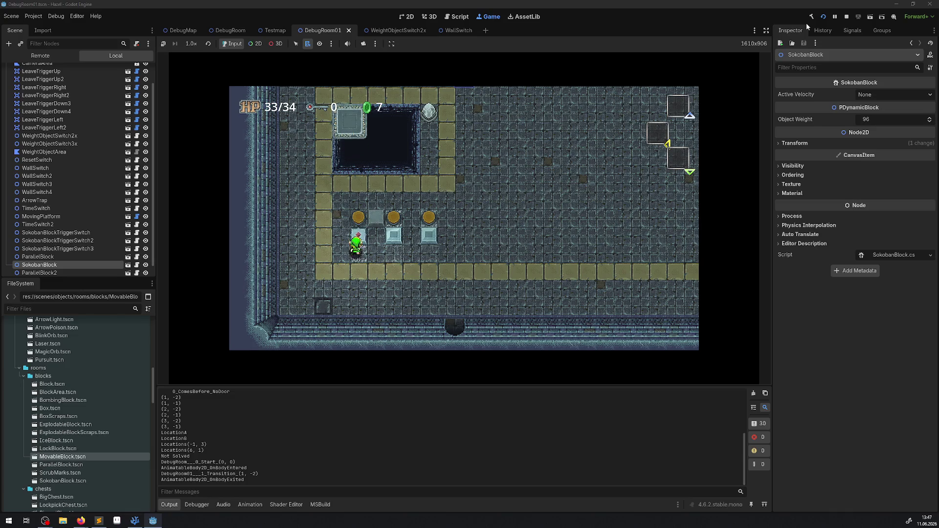
{"action": "key", "text": "Down"}
{"action": "key", "text": "Right"}
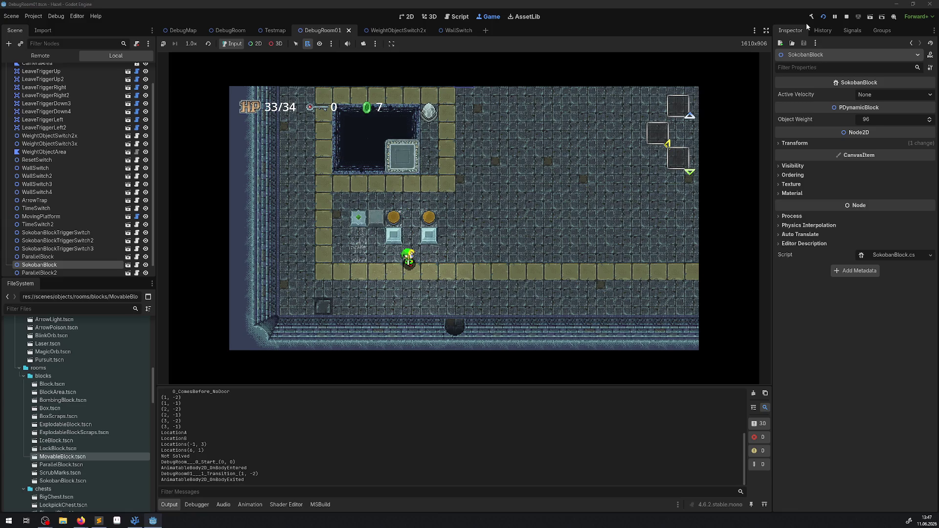
{"action": "key", "text": "Up"}
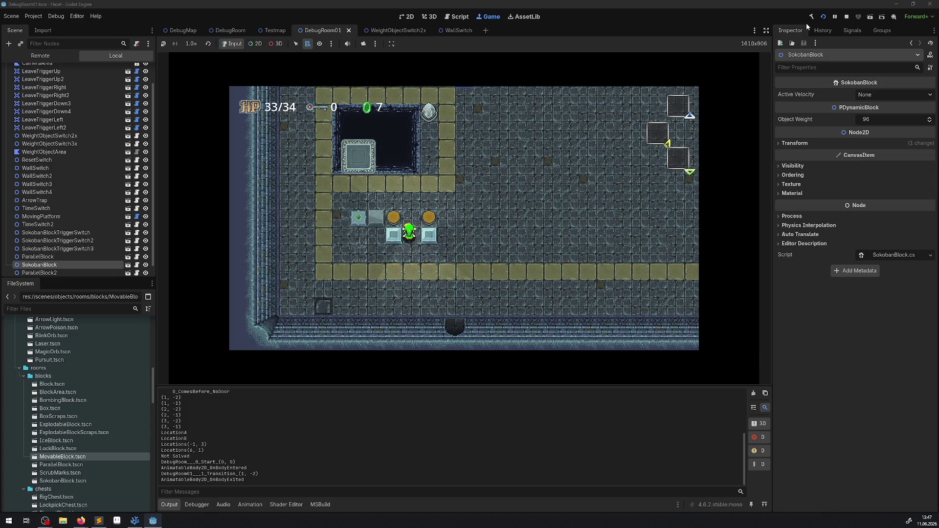
- Push a block up onto a switch, then step down so the blocks slide off
{"action": "key", "text": "Down"}
{"action": "key", "text": "Left"}
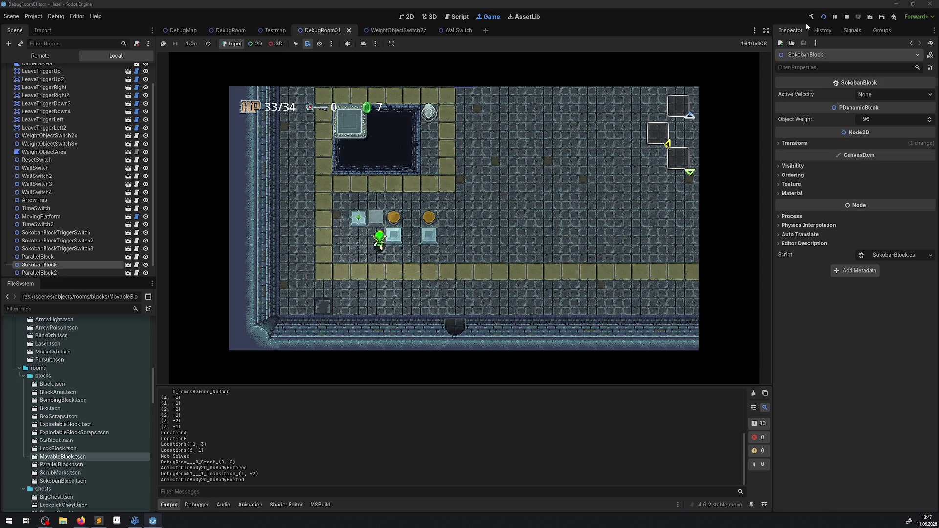
{"action": "key", "text": "Right"}
{"action": "key", "text": "Up"}
{"action": "key", "text": "Right"}
{"action": "key", "text": "Up"}
{"action": "key", "text": "Down"}
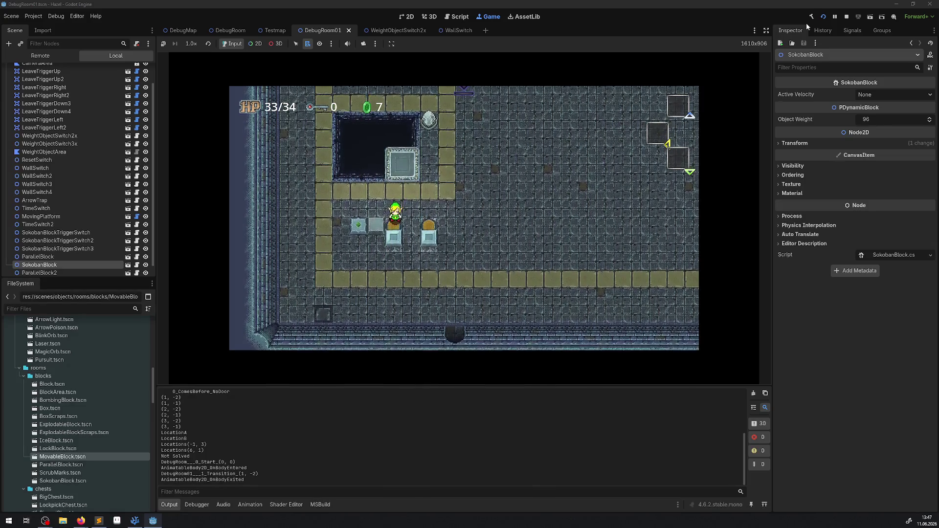
{"action": "key", "text": "Down"}
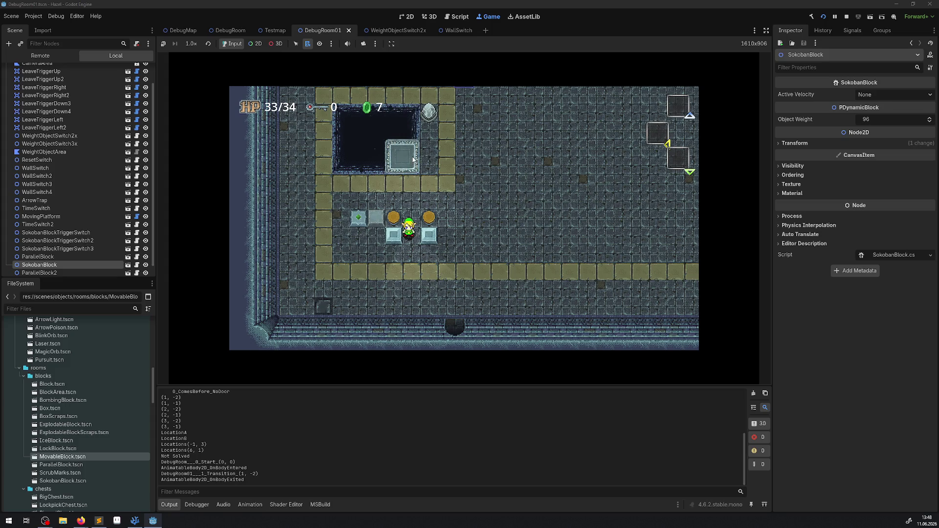
- Push the two blocks up onto the buttons and nudge the grey block right one tile
{"action": "key", "text": "Down"}
{"action": "key", "text": "Left"}
{"action": "key", "text": "Up"}
{"action": "key", "text": "Up"}
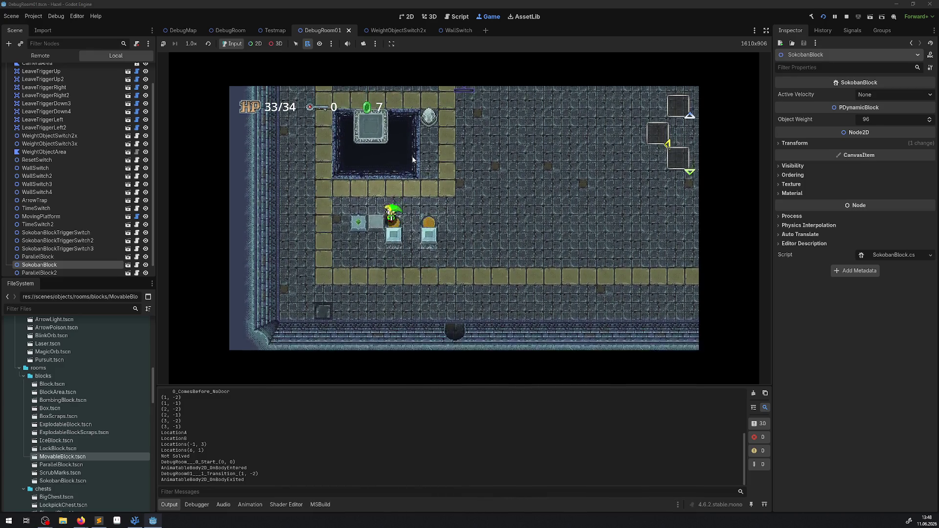
{"action": "key", "text": "Left"}
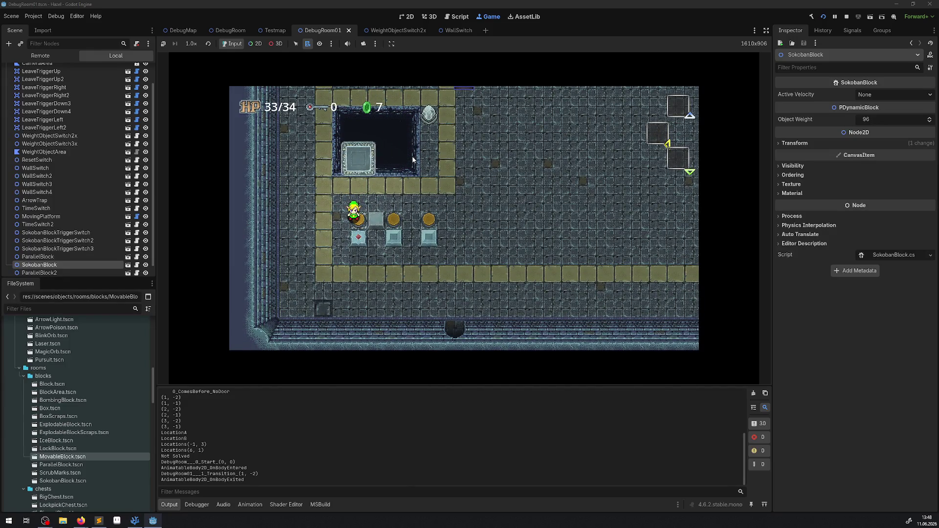
{"action": "key", "text": "Right"}
{"action": "key", "text": "Up"}
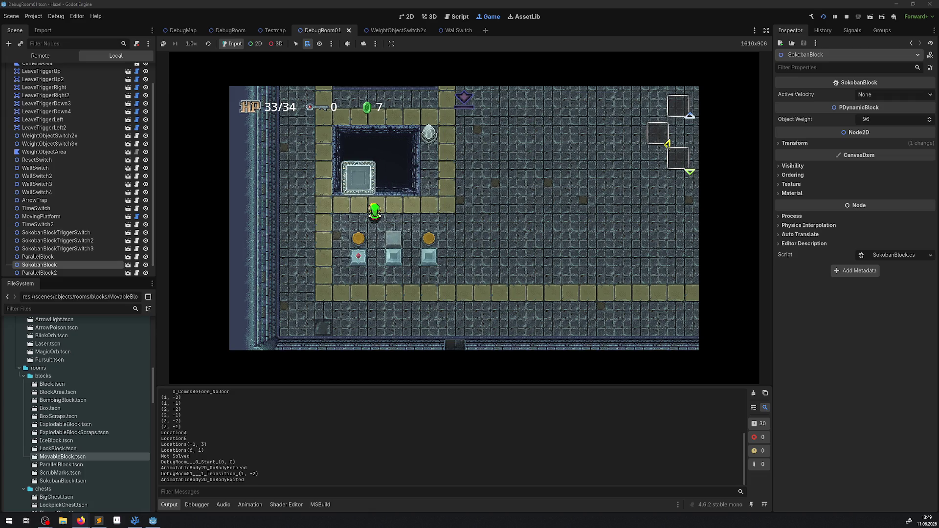
- Walk between the blocks, then restart the game from scratch
{"action": "key", "text": "Right"}
{"action": "key", "text": "Down"}
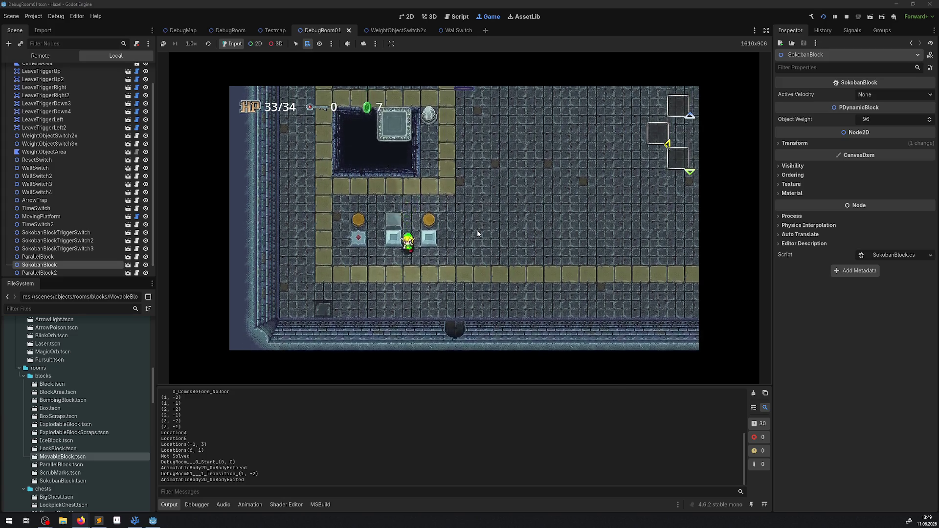
{"action": "key", "text": "Up"}
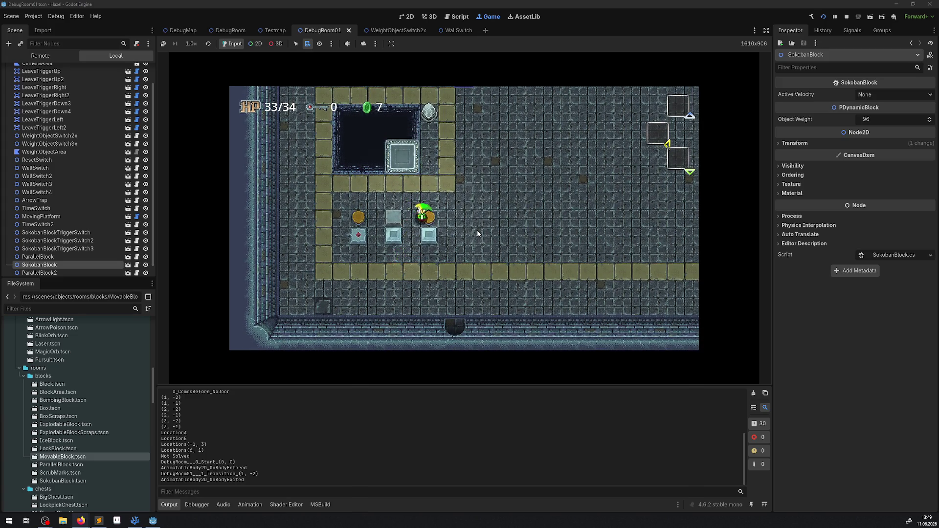
{"action": "left_click", "coordinate": [824, 17]}
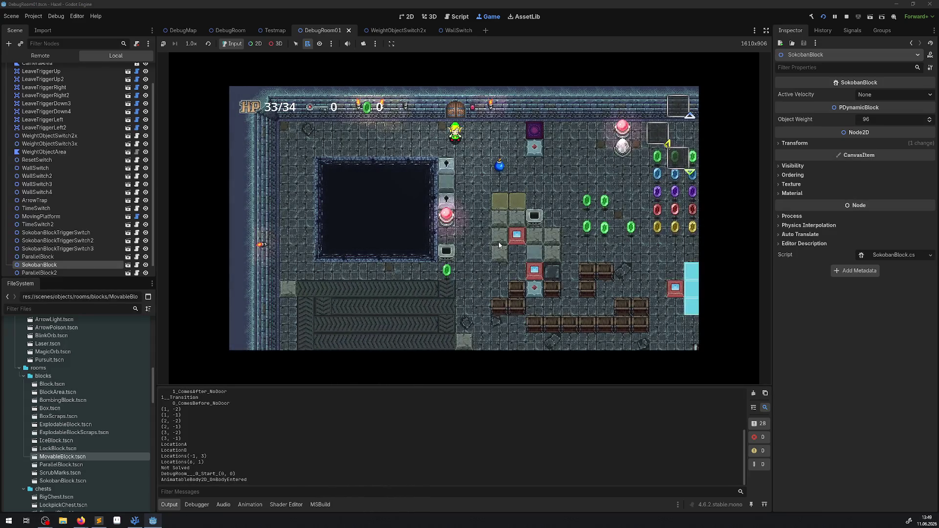
- Walk from the entry door, grabbing a rupee, up into the debug room to the blocks
{"action": "key", "text": "Right"}
{"action": "key", "text": "Down"}
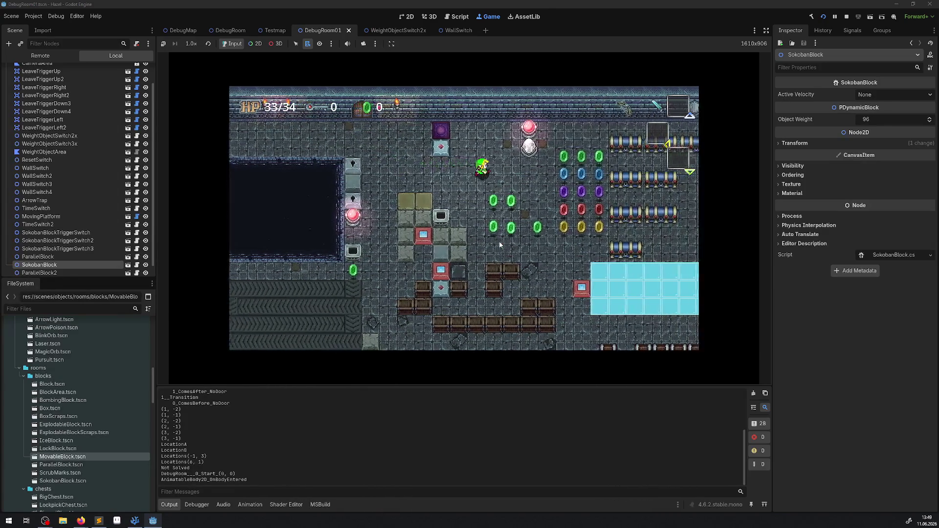
{"action": "key", "text": "Up"}
{"action": "key", "text": "Right"}
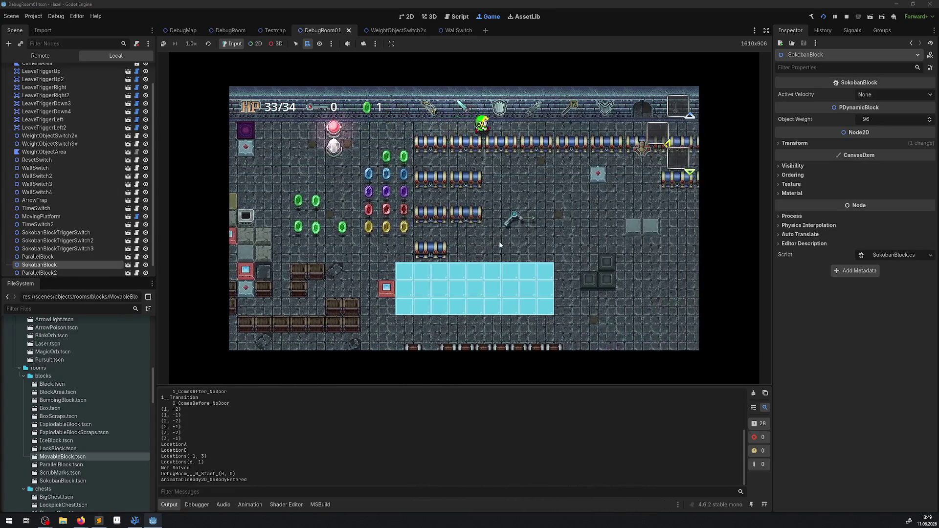
{"action": "key", "text": "Right"}
{"action": "key", "text": "Up"}
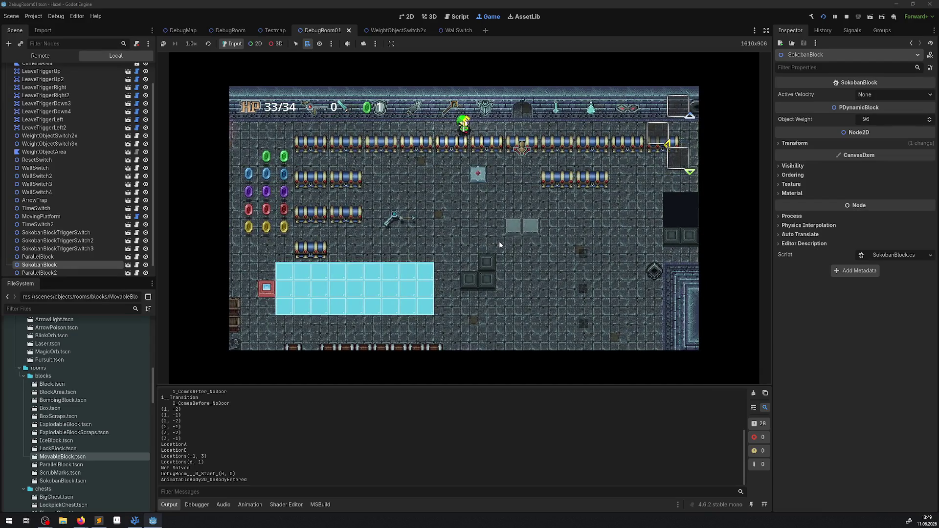
{"action": "key", "text": "Up"}
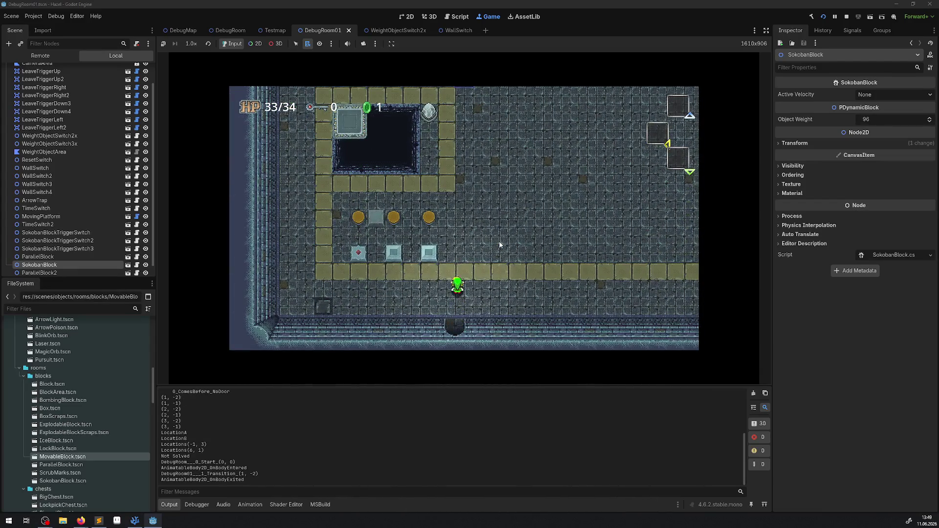
- Push both light blocks onto the orbs so all three switches are covered, then stop the game
{"action": "key", "text": "Down"}
{"action": "key", "text": "Left"}
{"action": "key", "text": "Up"}
{"action": "key", "text": "Left"}
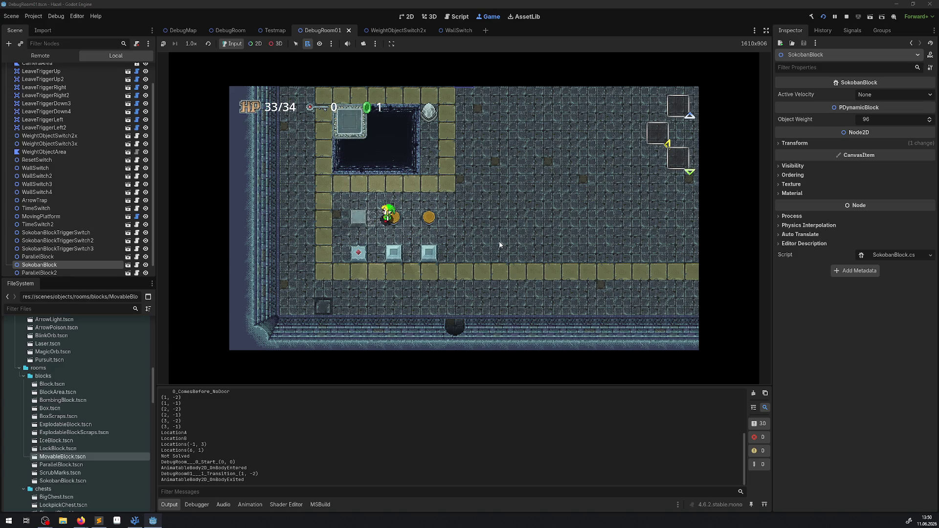
{"action": "key", "text": "Down"}
{"action": "key", "text": "Left"}
{"action": "key", "text": "Down"}
{"action": "key", "text": "Right"}
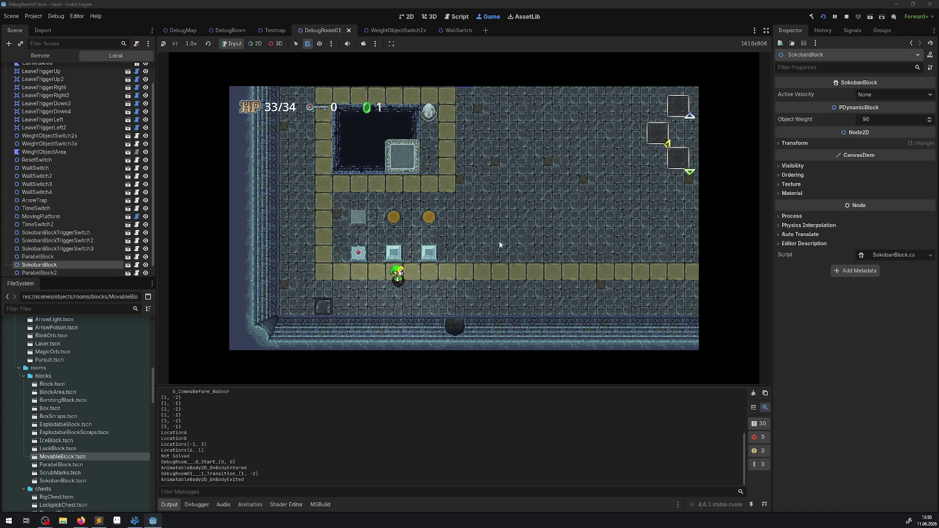
{"action": "key", "text": "Up"}
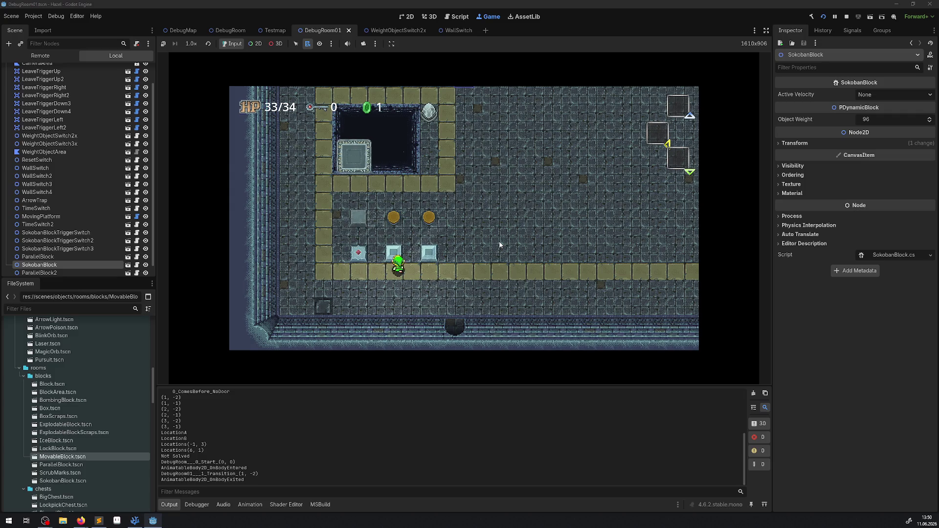
{"action": "key", "text": "Up"}
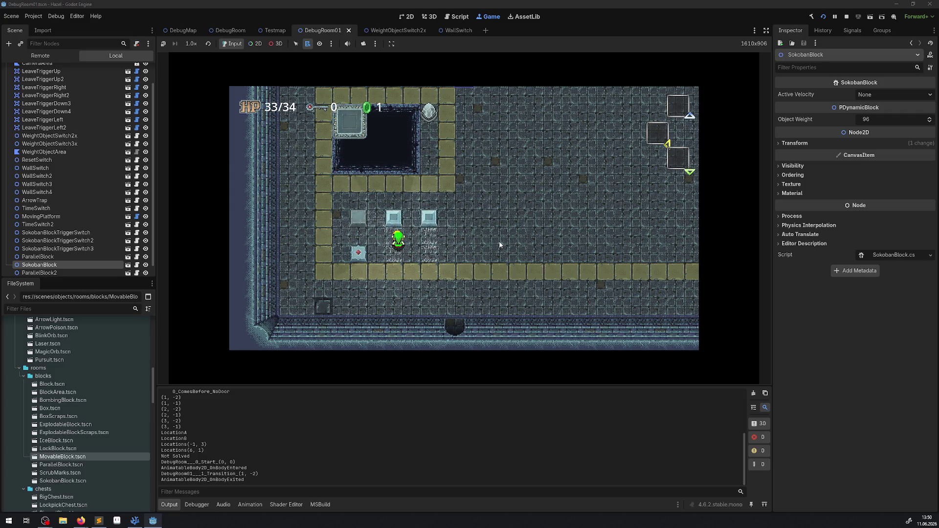
{"action": "left_click", "coordinate": [848, 17]}
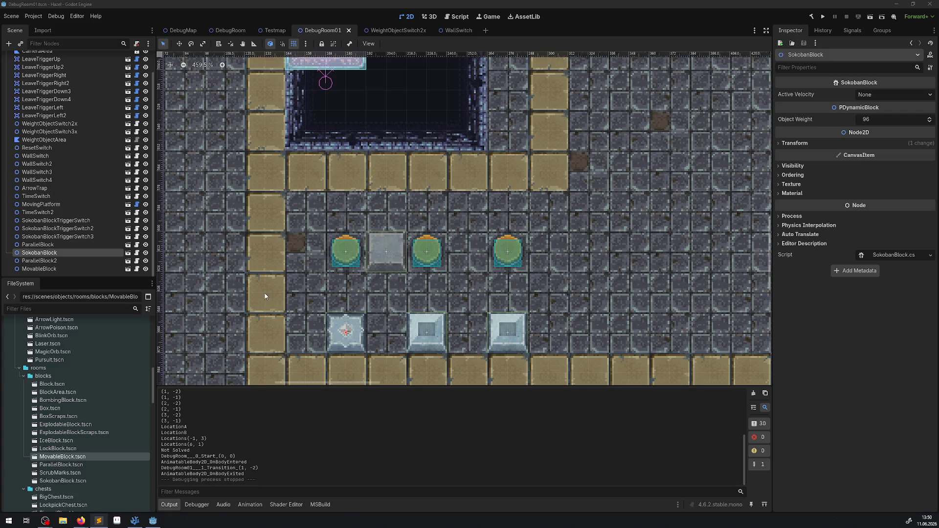
- Open the SokobanBlockTriggerSwitch scene and its FloorTriggerSwitch.cs script in the code editor
{"action": "left_click", "coordinate": [346, 252]}
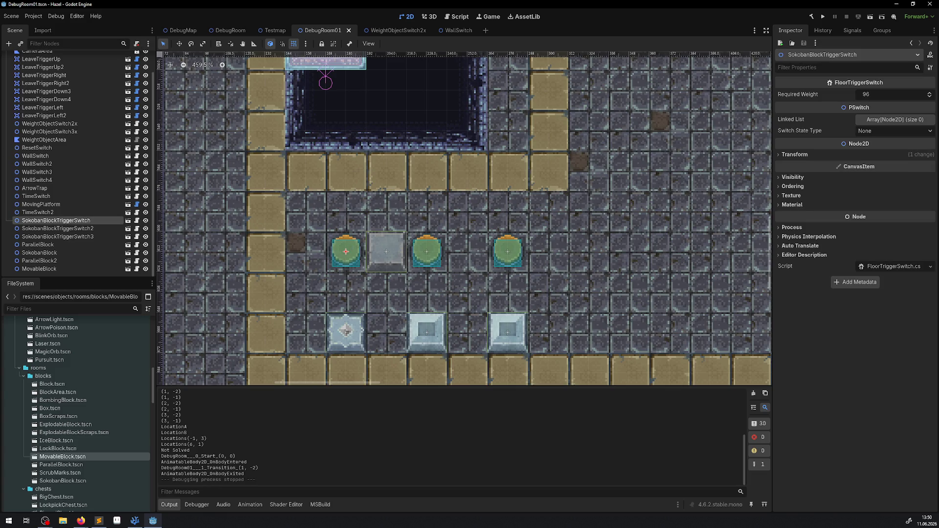
{"action": "double_click", "coordinate": [74, 220]}
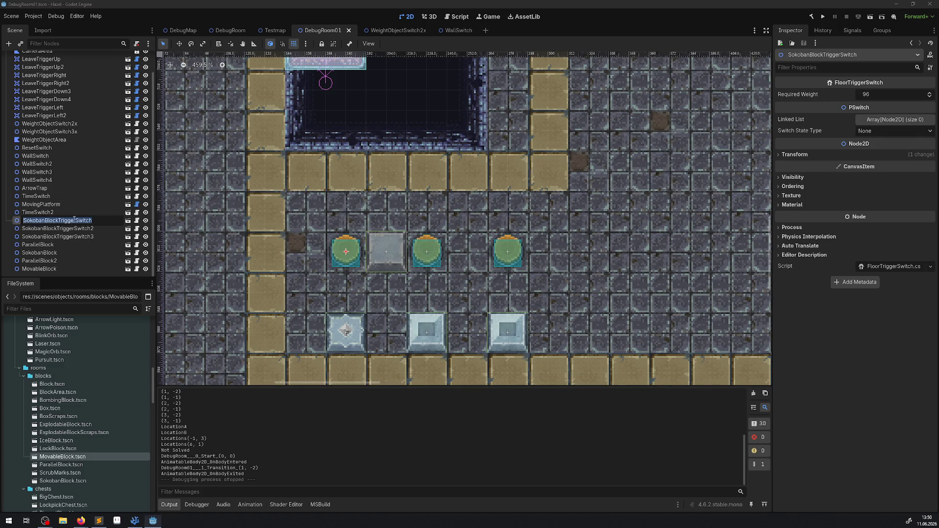
{"action": "left_click", "coordinate": [128, 220]}
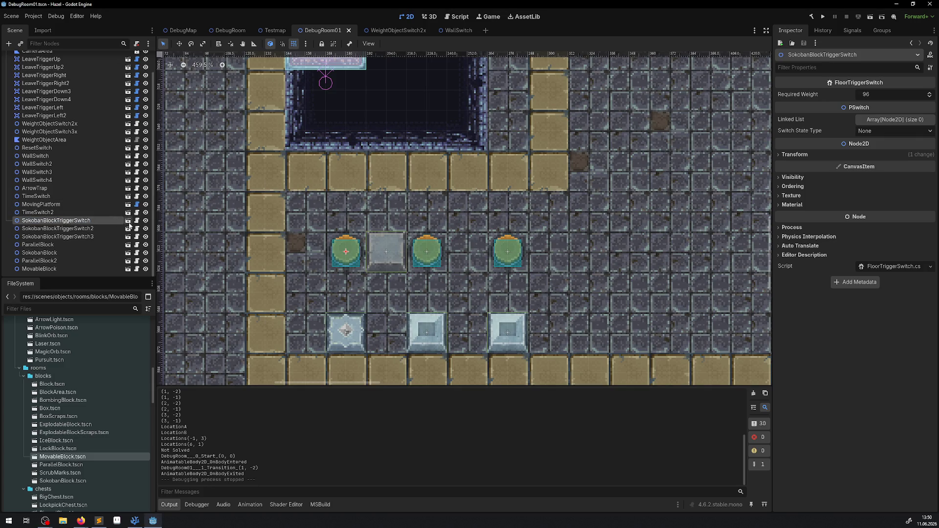
{"action": "left_click", "coordinate": [66, 59]}
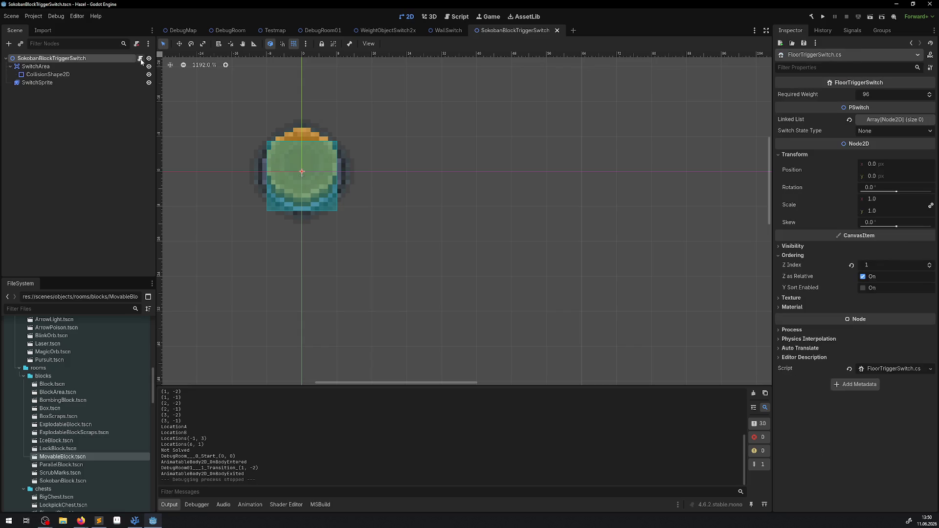
{"action": "key", "text": "ctrl+F3"}
{"action": "double_click", "coordinate": [342, 141]}
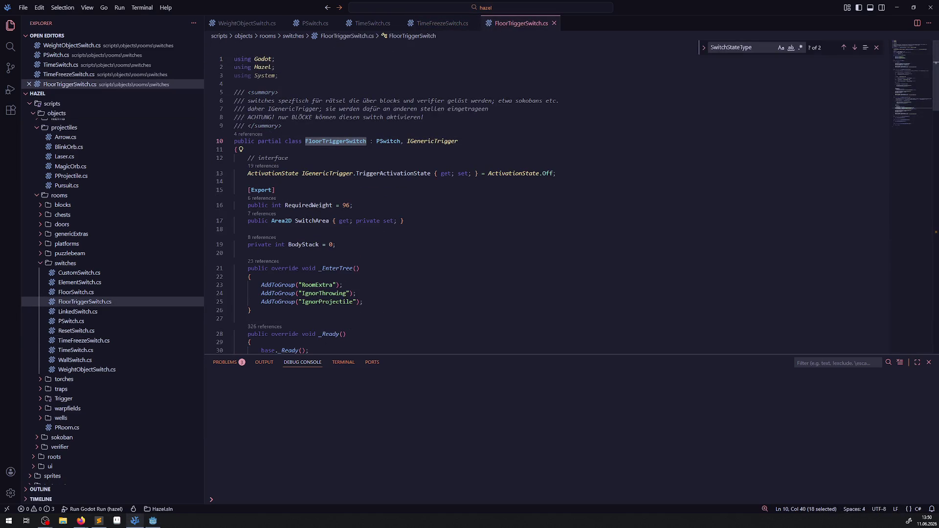
- Switch from Visual Studio Code back to Godot and reopen the DebugRoom01 scene tab
{"action": "key", "text": "alt+Tab"}
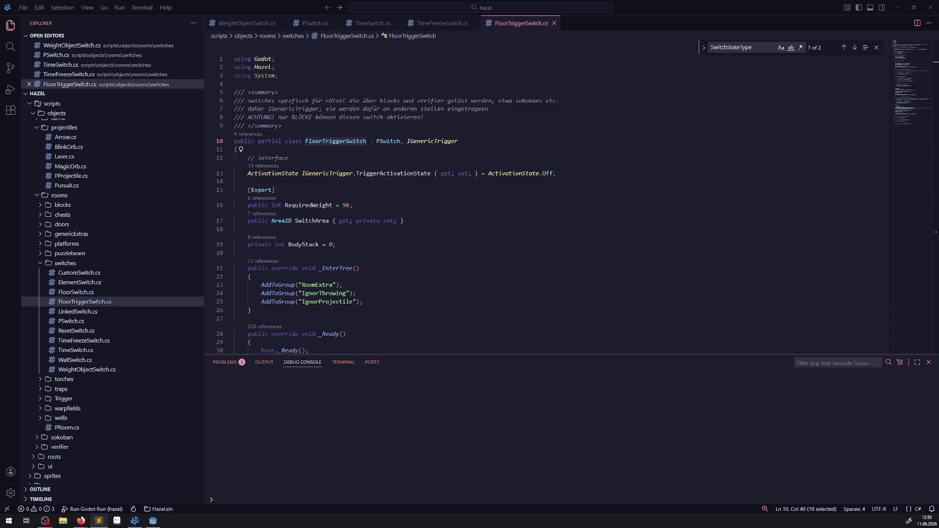
{"action": "left_click", "coordinate": [153, 521]}
{"action": "left_click", "coordinate": [320, 30]}
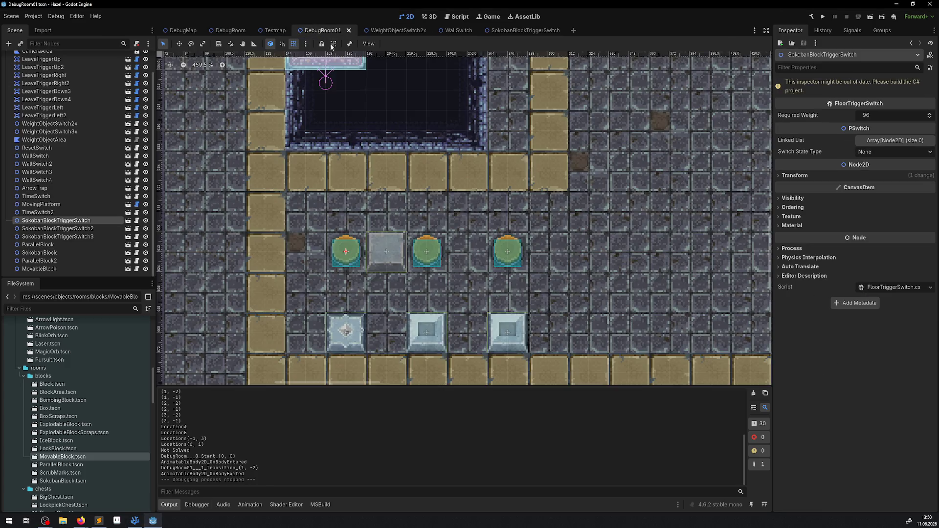
- Change the MovableBlock's Object Weight from 48 to 96, then run the project
{"action": "left_click", "coordinate": [383, 252]}
{"action": "left_click", "coordinate": [874, 96]}
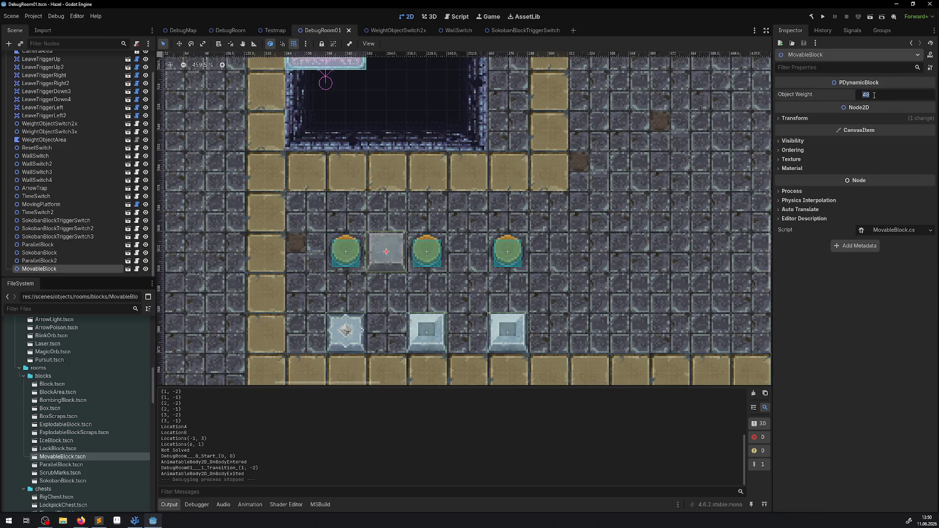
{"action": "type", "text": "96"}
{"action": "left_click", "coordinate": [823, 16]}
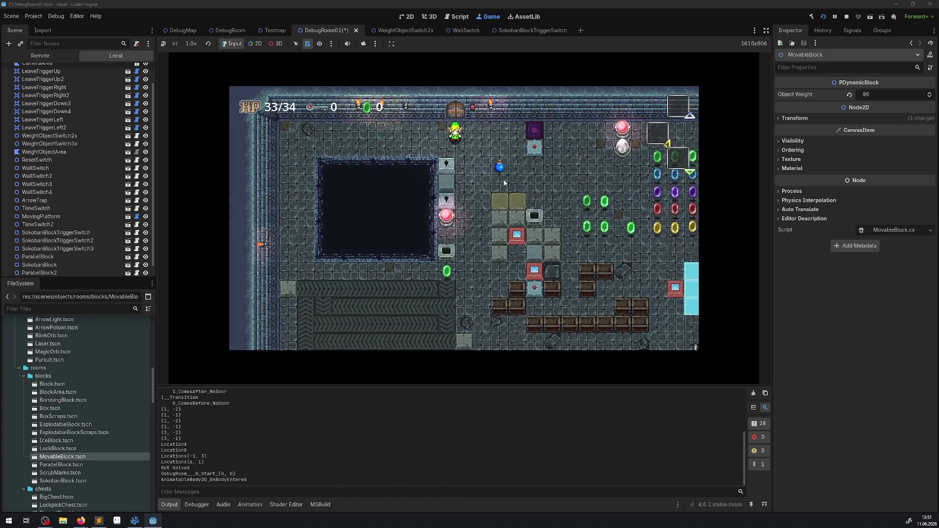
- Walk the player right and up through the rooms to the block switches, then stop the game with F8
{"action": "key", "text": "Right"}
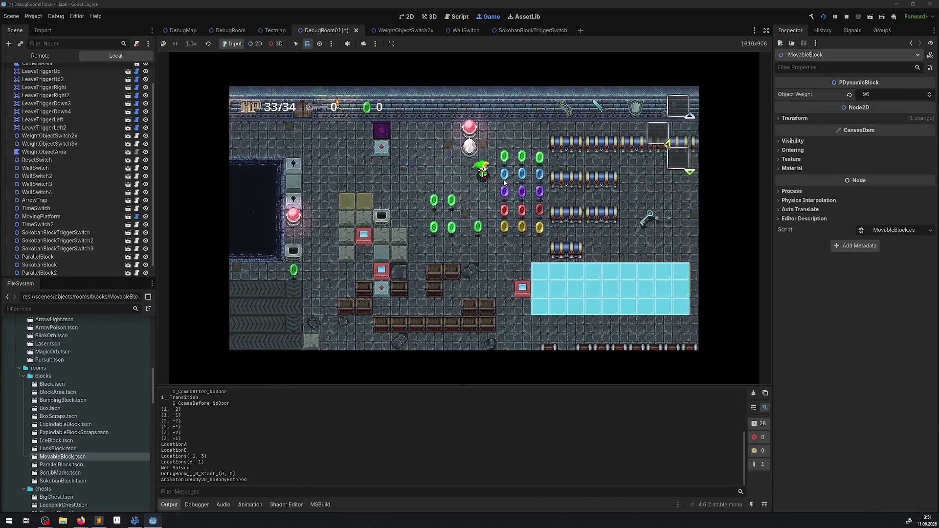
{"action": "key", "text": "Up"}
{"action": "key", "text": "Right"}
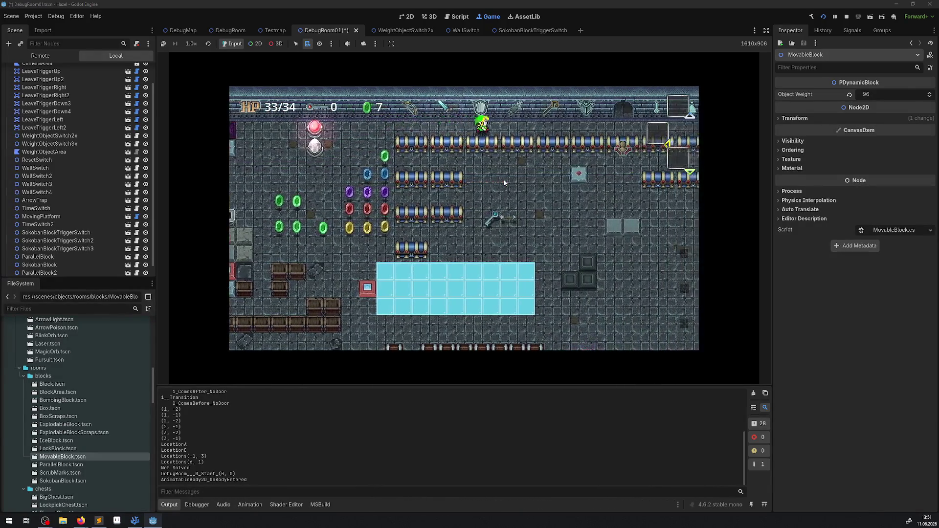
{"action": "key", "text": "Up"}
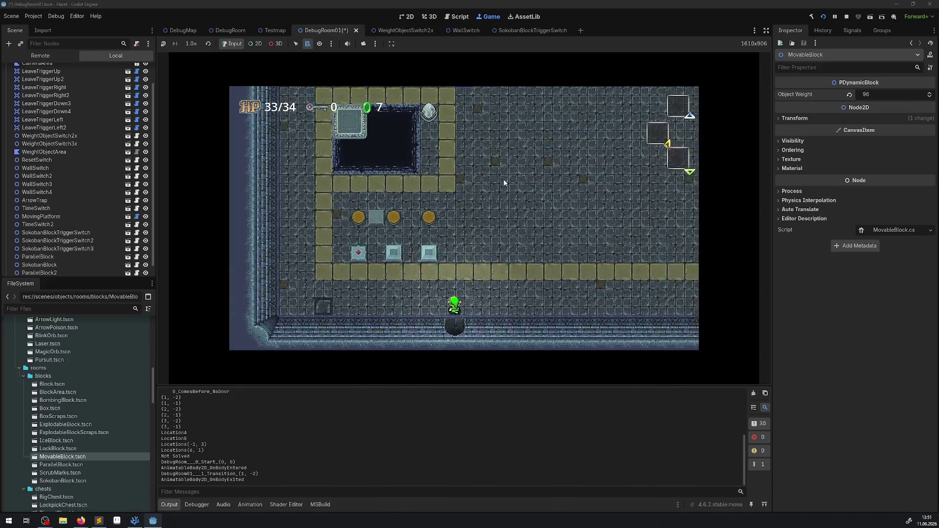
{"action": "key", "text": "Up"}
{"action": "key", "text": "Left"}
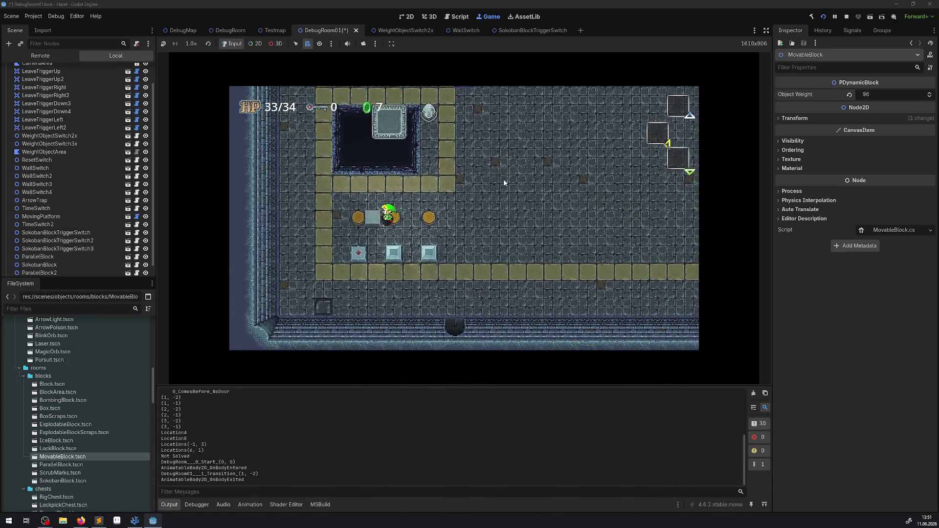
{"action": "key", "text": "F8"}
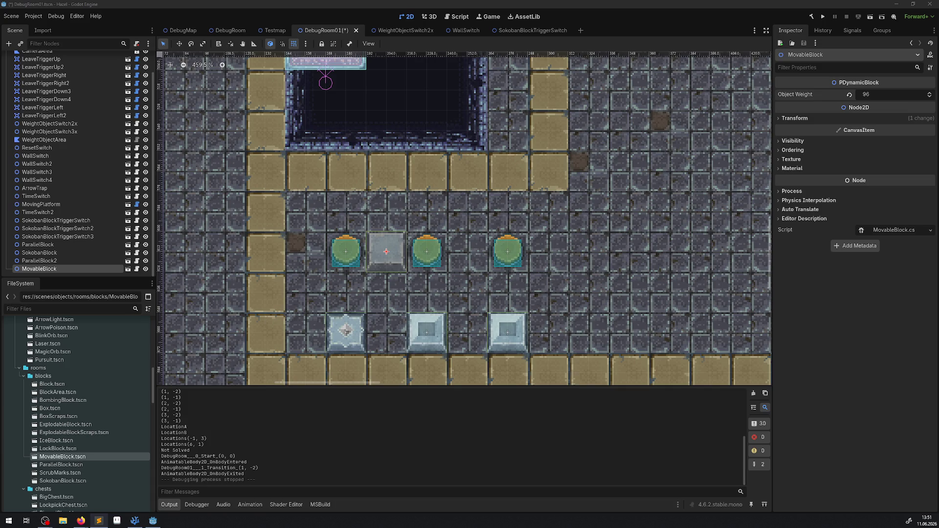
- Inspect SokobanBlockTriggerSwitch3 (required weight 96), then return to FloorTriggerSwitch.cs in VS Code
{"action": "left_click", "coordinate": [508, 252]}
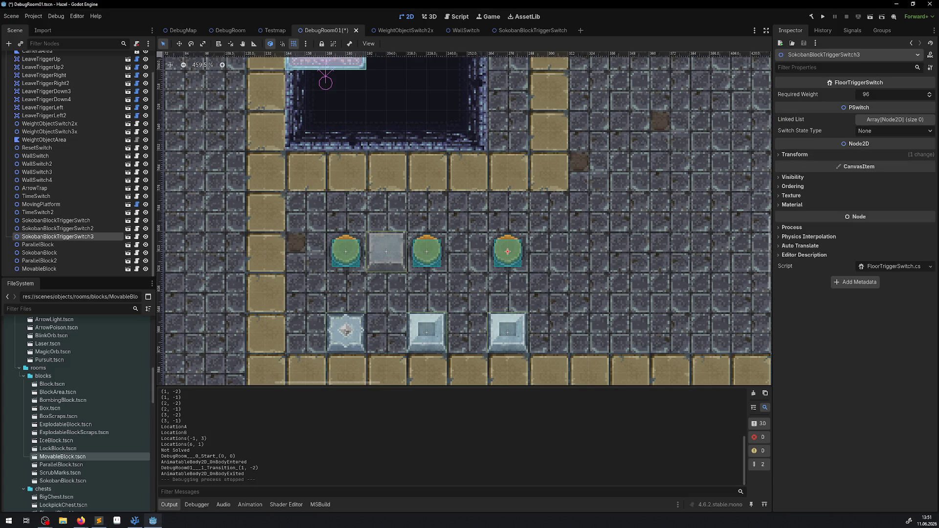
{"action": "key", "text": "alt+Tab"}
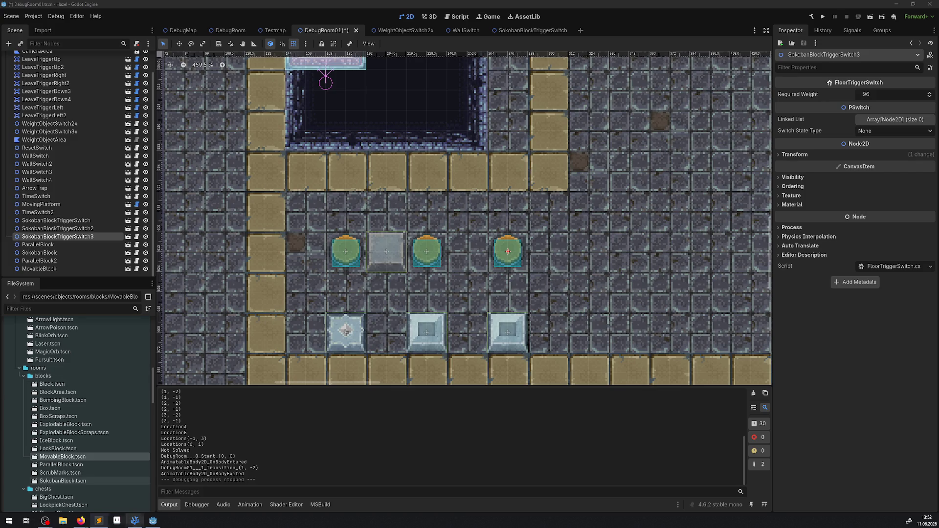
{"action": "left_click", "coordinate": [134, 520]}
- Enlarge the editor area and review the _EnterTree method in FloorTriggerSwitch.cs
{"action": "scroll", "coordinate": [338, 266], "scroll_direction": "down", "scroll_amount": 1}
{"action": "scroll", "coordinate": [337, 267], "scroll_direction": "down", "scroll_amount": 1}
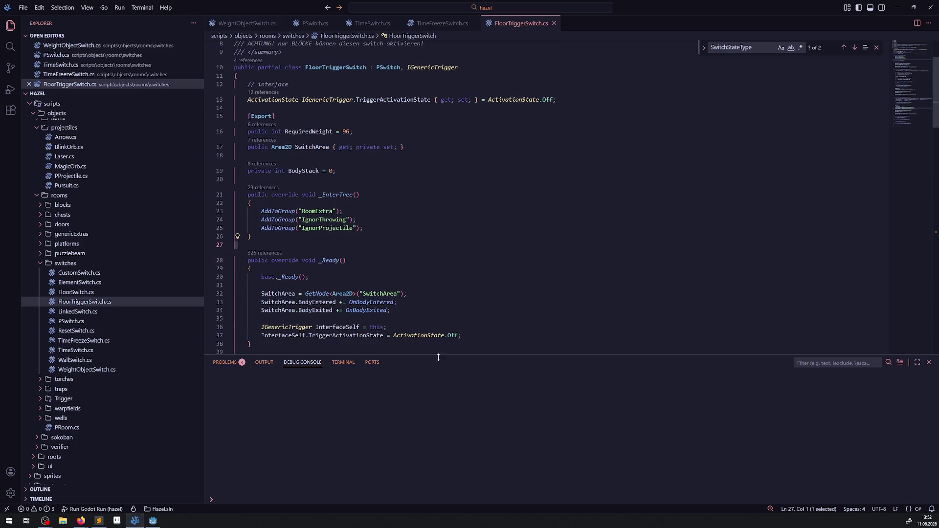
{"action": "left_click_drag", "start_coordinate": [438, 355], "coordinate": [435, 441]}
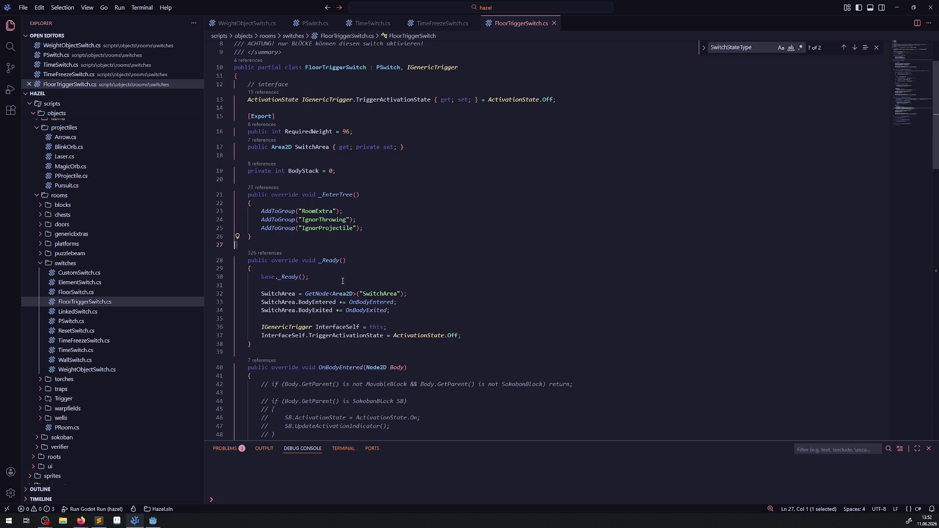
{"action": "double_click", "coordinate": [333, 195]}
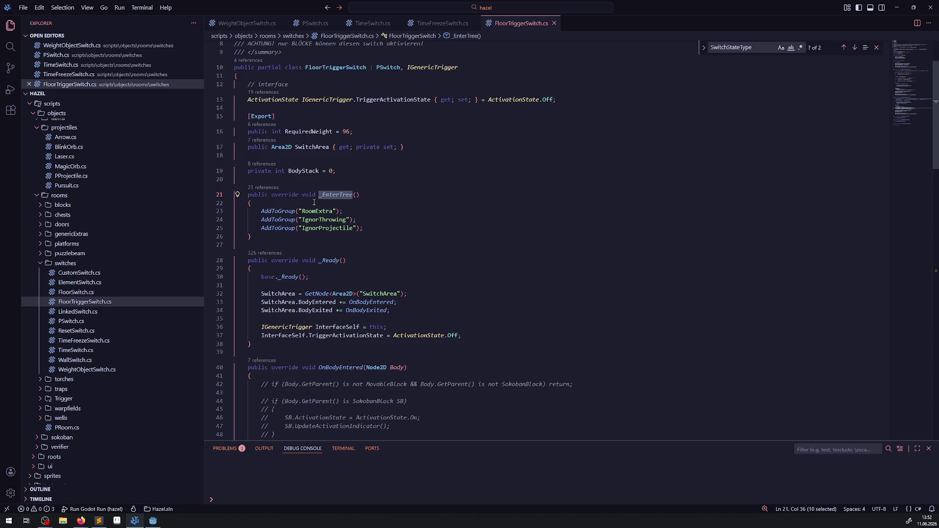
{"action": "mouse_move", "coordinate": [272, 234]}
{"action": "left_mouse_down"}
{"action": "mouse_move", "coordinate": [252, 196]}
{"action": "mouse_move", "coordinate": [238, 195]}
{"action": "left_mouse_up"}
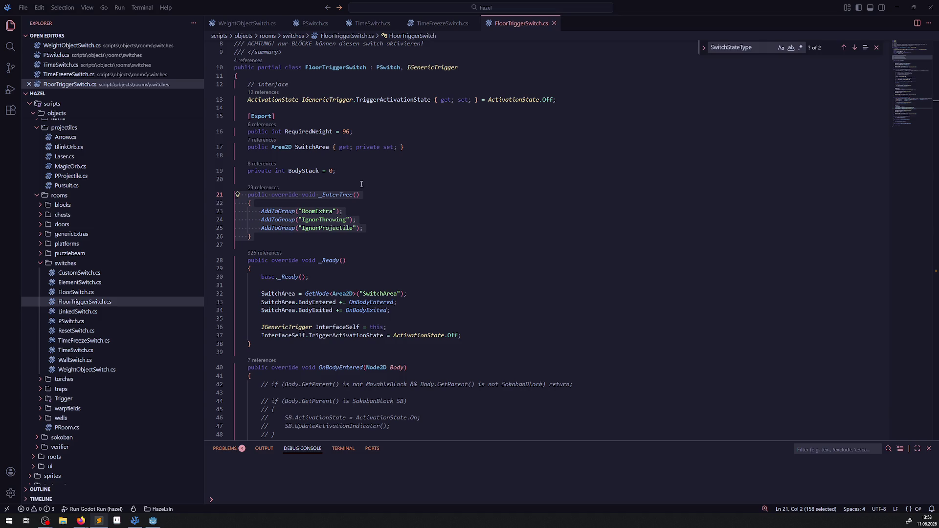
{"action": "left_click", "coordinate": [355, 244]}
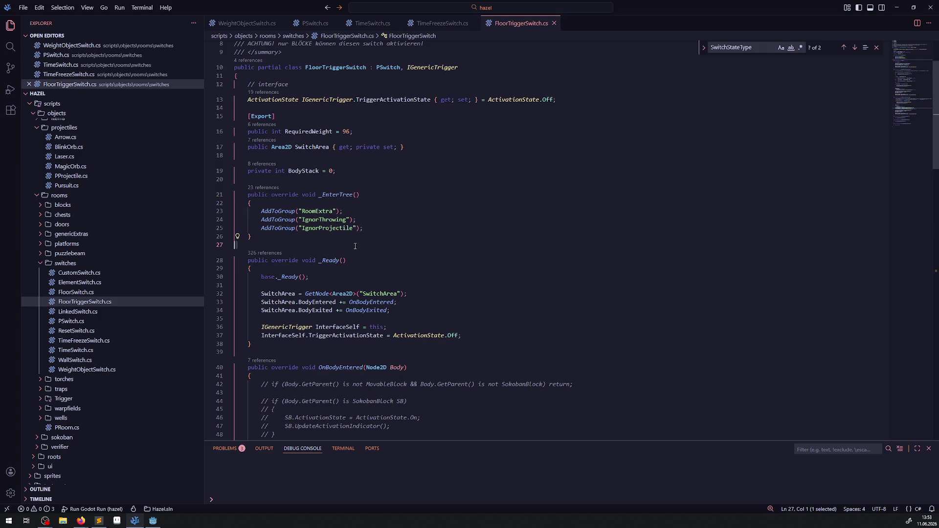
- Review the BodyStack field and the commented-out checks in OnBodyEntered
{"action": "scroll", "coordinate": [349, 231], "scroll_direction": "down", "scroll_amount": 3}
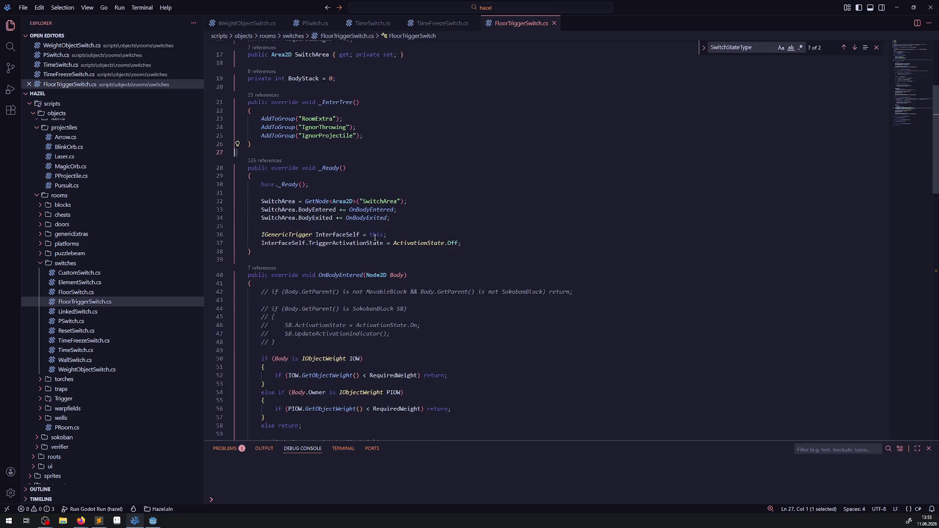
{"action": "double_click", "coordinate": [304, 78]}
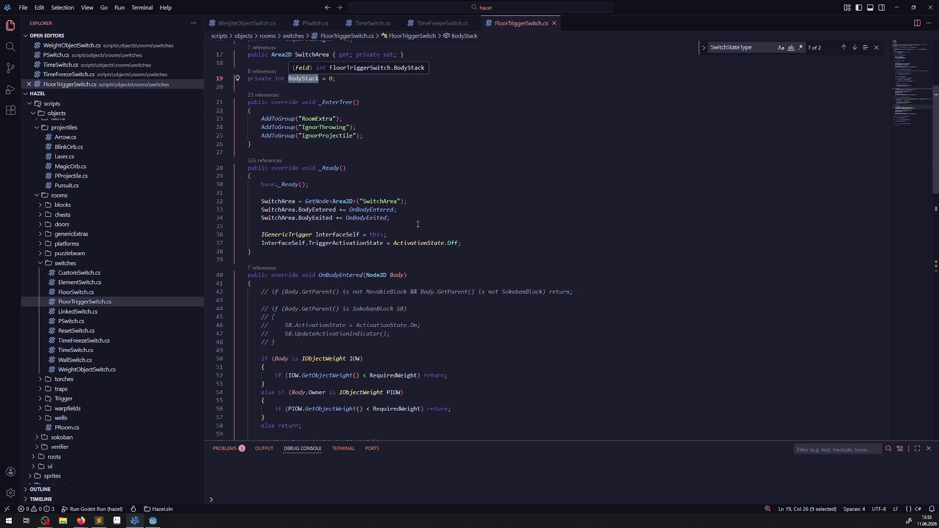
{"action": "left_click_drag", "start_coordinate": [299, 342], "coordinate": [252, 292]}
{"action": "scroll", "coordinate": [321, 296], "scroll_direction": "down", "scroll_amount": 3}
{"action": "scroll", "coordinate": [321, 296], "scroll_direction": "down", "scroll_amount": 1}
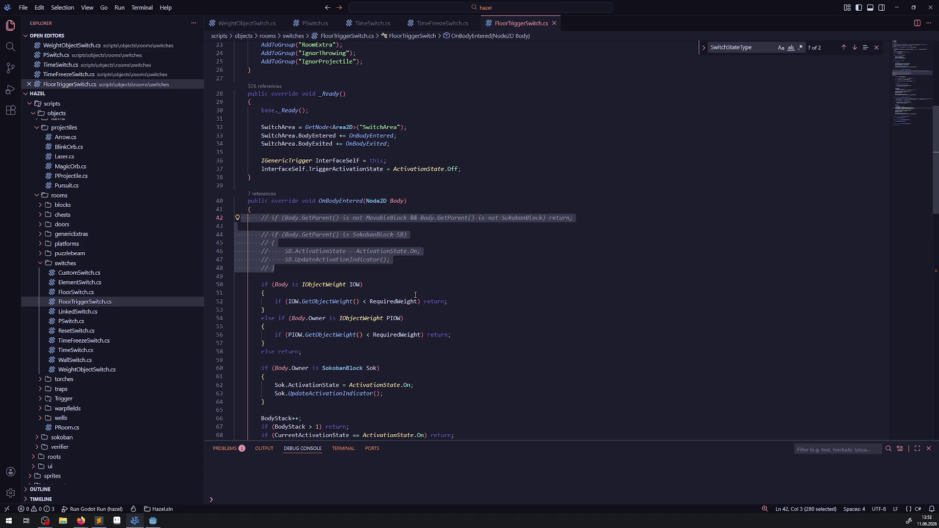
- Review where MovableBlock and SokobanBlock are used in the switch's body handlers
{"action": "scroll", "coordinate": [431, 278], "scroll_direction": "down", "scroll_amount": 5}
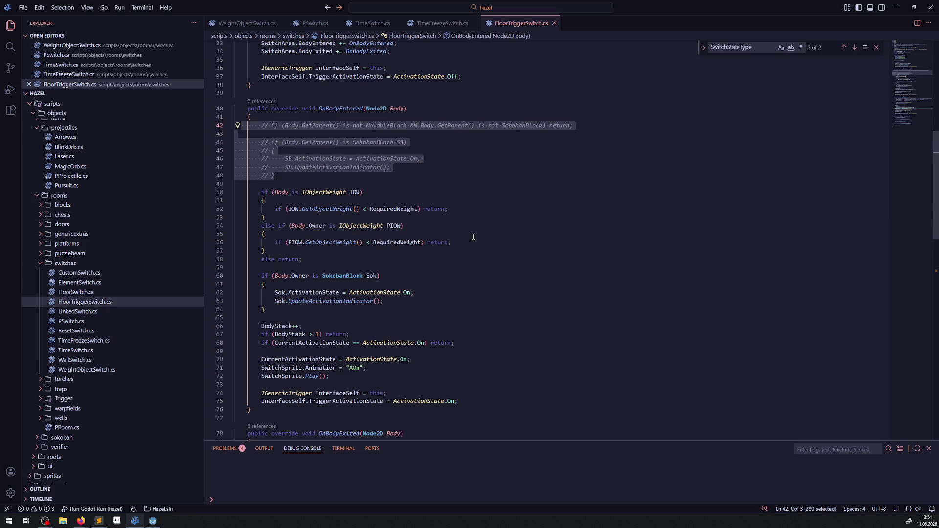
{"action": "scroll", "coordinate": [472, 255], "scroll_direction": "down", "scroll_amount": 4}
{"action": "scroll", "coordinate": [468, 293], "scroll_direction": "up", "scroll_amount": 3}
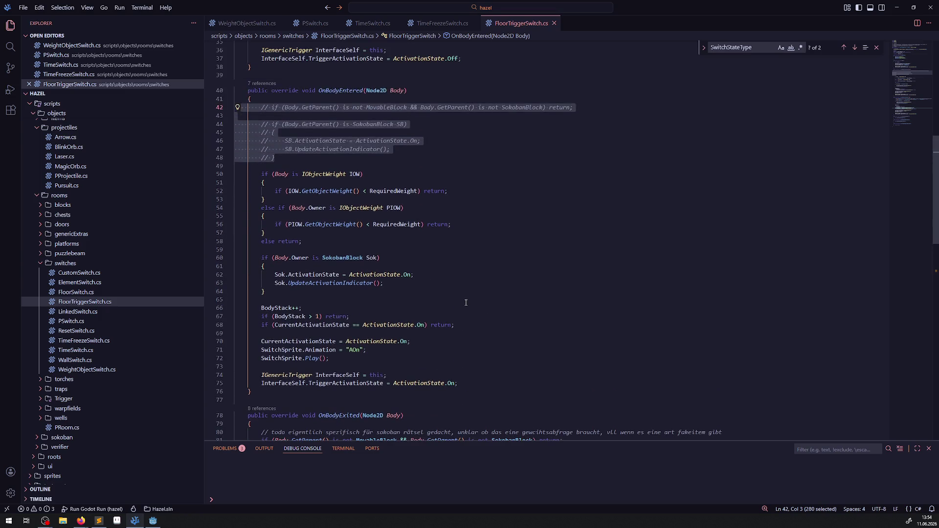
{"action": "scroll", "coordinate": [466, 302], "scroll_direction": "down", "scroll_amount": 5}
{"action": "double_click", "coordinate": [376, 311]}
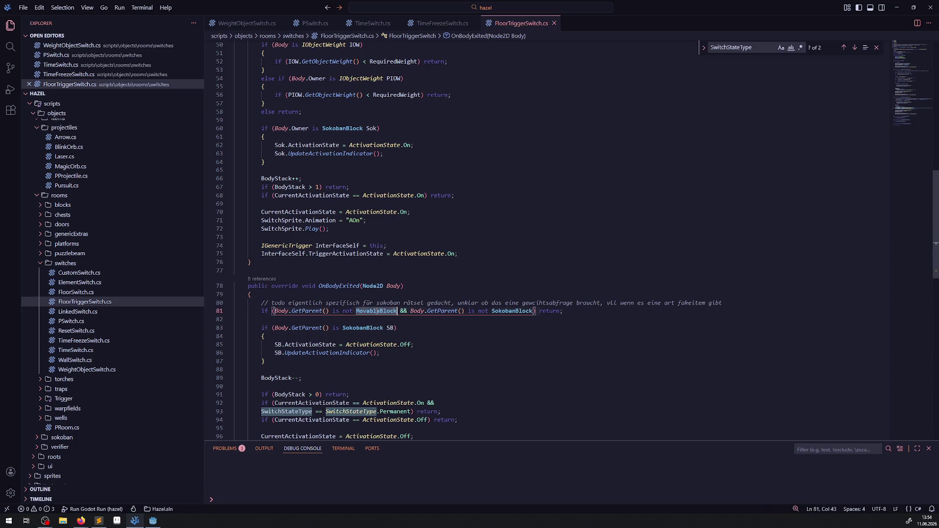
{"action": "scroll", "coordinate": [450, 354], "scroll_direction": "up", "scroll_amount": 5}
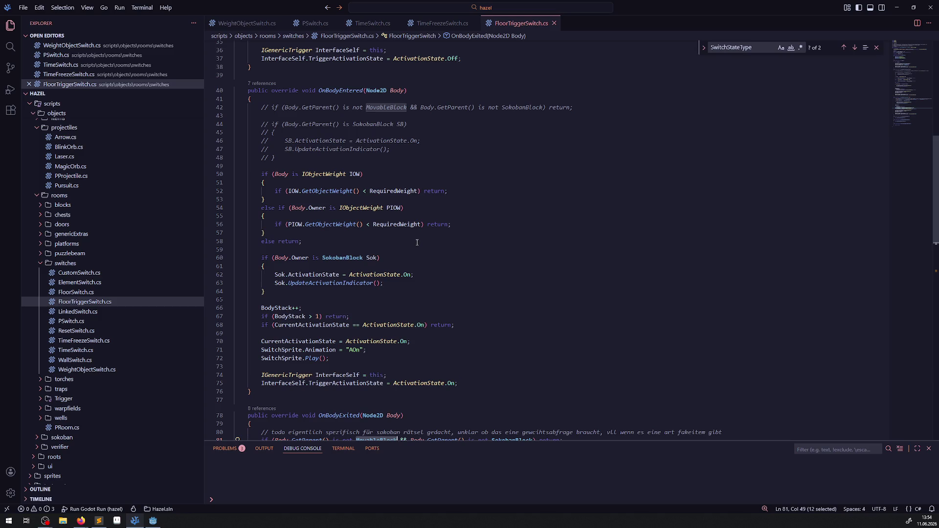
{"action": "double_click", "coordinate": [347, 259]}
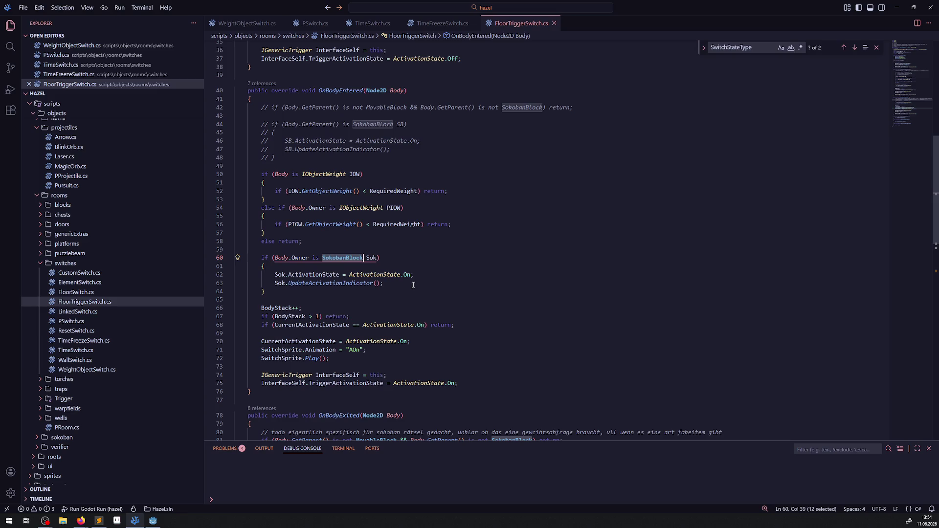
{"action": "left_click", "coordinate": [384, 240]}
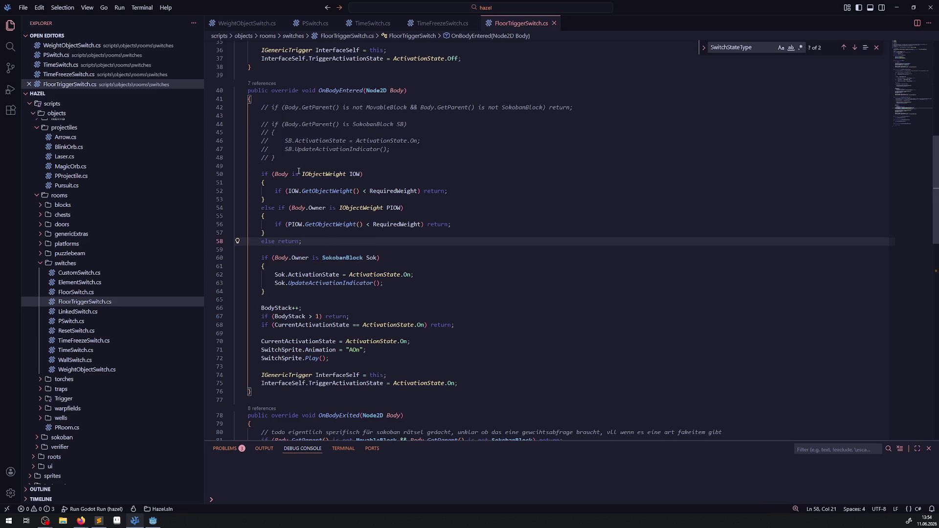
- Delete the commented-out SokobanBlock check and its blank line, then save FloorTriggerSwitch.cs
{"action": "mouse_move", "coordinate": [277, 166]}
{"action": "left_mouse_down"}
{"action": "mouse_move", "coordinate": [273, 122]}
{"action": "mouse_move", "coordinate": [240, 107]}
{"action": "left_mouse_up"}
{"action": "key", "text": "BackSpace"}
{"action": "key", "text": "BackSpace"}
{"action": "key", "text": "BackSpace"}
{"action": "left_click", "coordinate": [484, 197]}
{"action": "key", "text": "ctrl+s"}
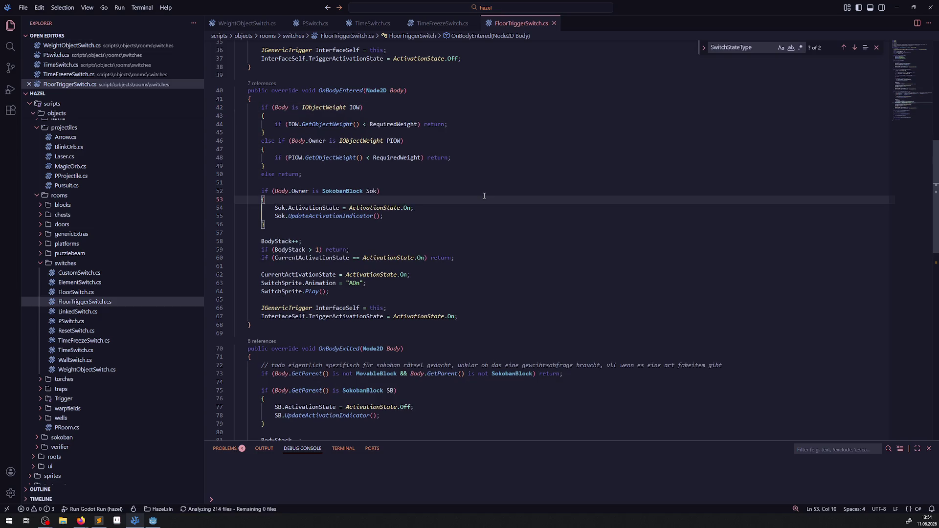
- Review the SokobanBlock and GetParent uses down to the end of FloorTriggerSwitch.cs
{"action": "double_click", "coordinate": [346, 194]}
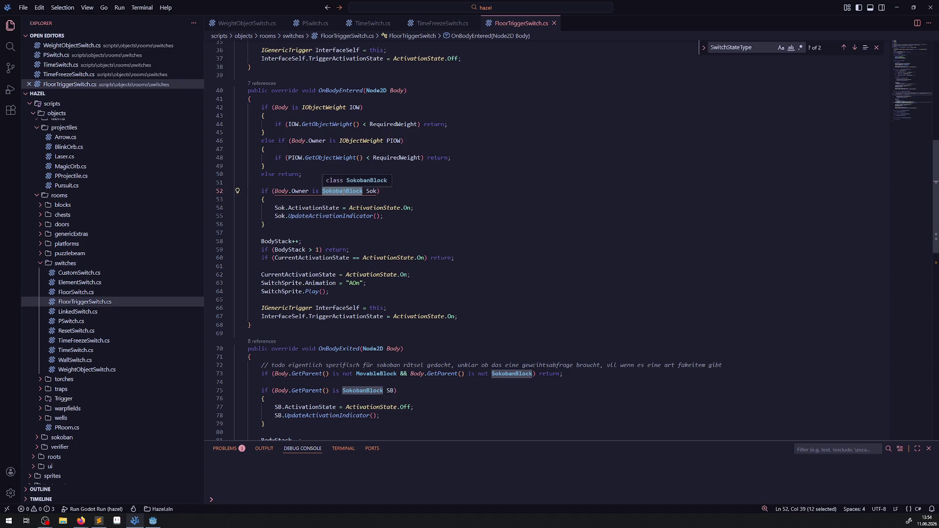
{"action": "key", "text": "Down"}
{"action": "key", "text": "Down"}
{"action": "key", "text": "Down"}
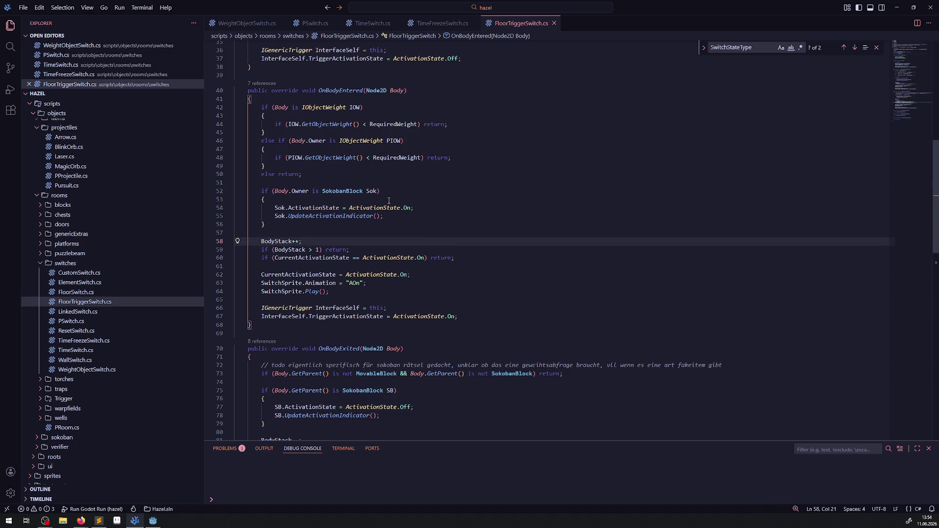
{"action": "scroll", "coordinate": [369, 207], "scroll_direction": "down", "scroll_amount": 2}
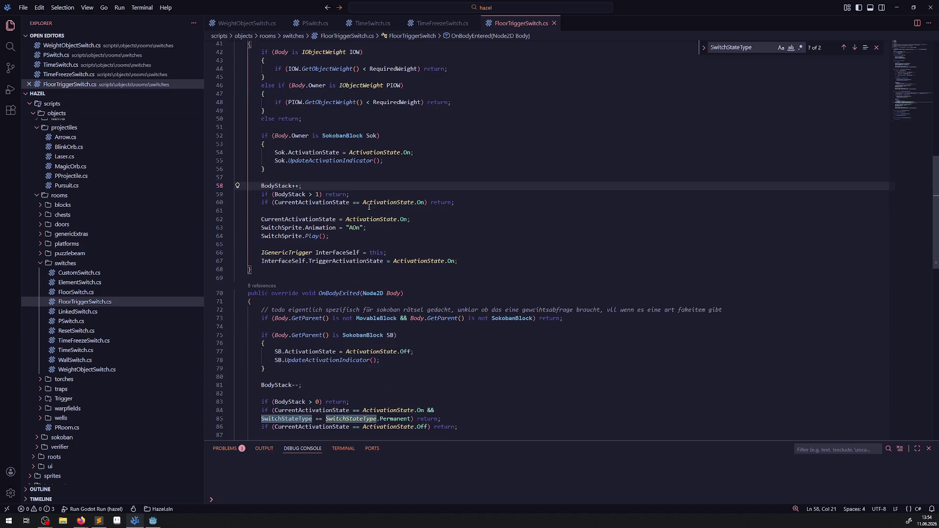
{"action": "scroll", "coordinate": [365, 235], "scroll_direction": "down", "scroll_amount": 2}
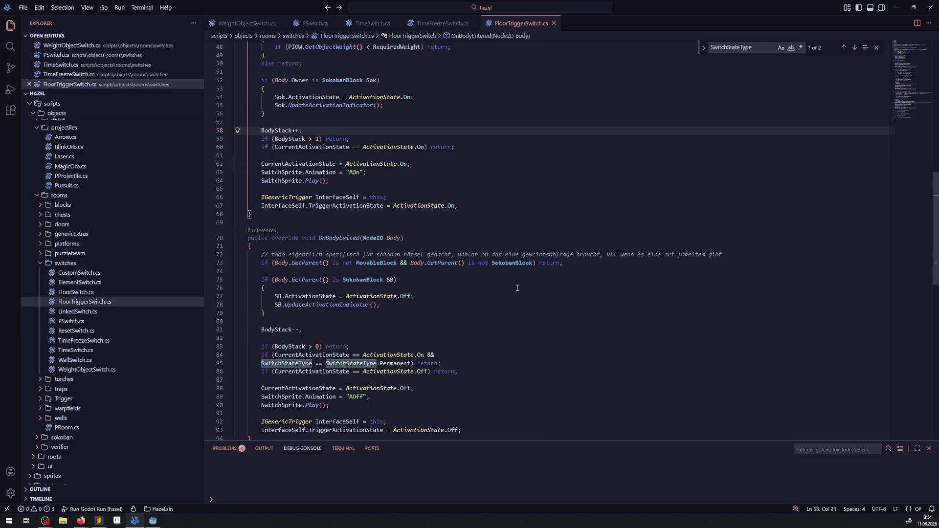
{"action": "double_click", "coordinate": [313, 264]}
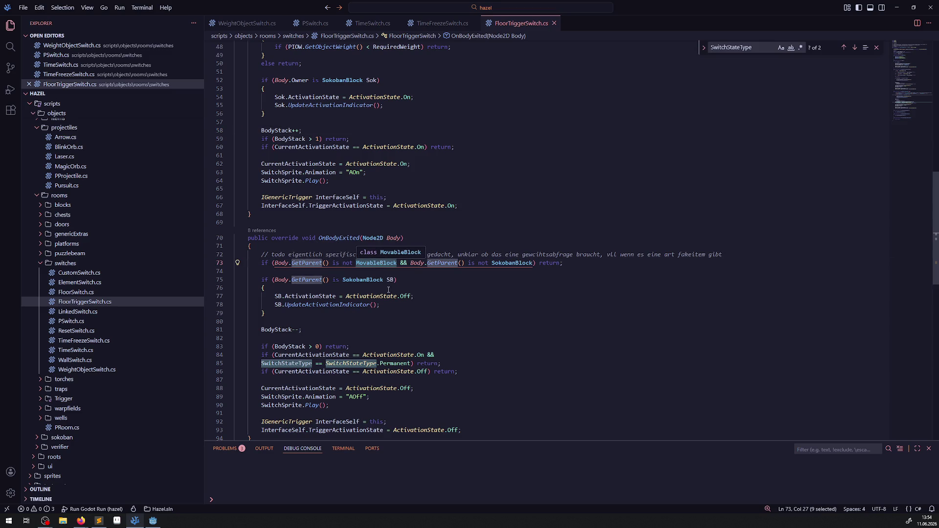
{"action": "scroll", "coordinate": [389, 286], "scroll_direction": "up", "scroll_amount": 3}
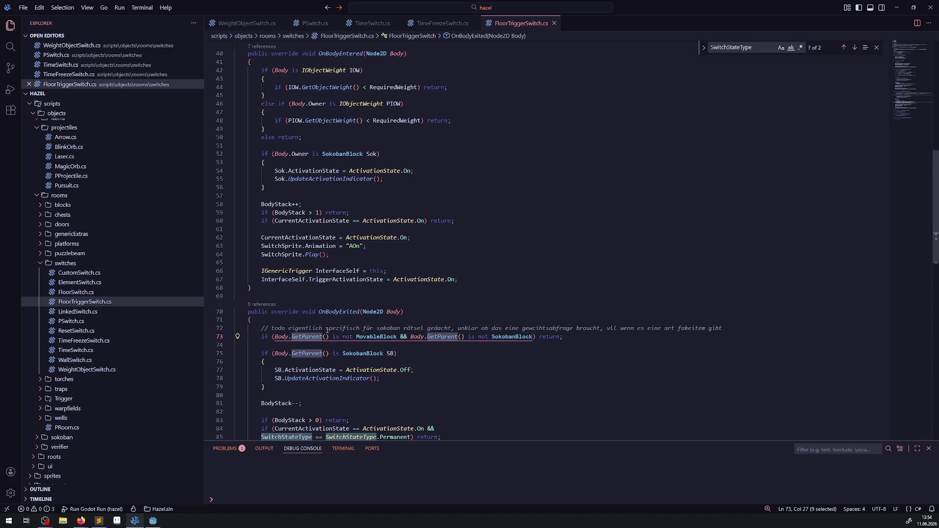
{"action": "scroll", "coordinate": [453, 339], "scroll_direction": "up", "scroll_amount": 10}
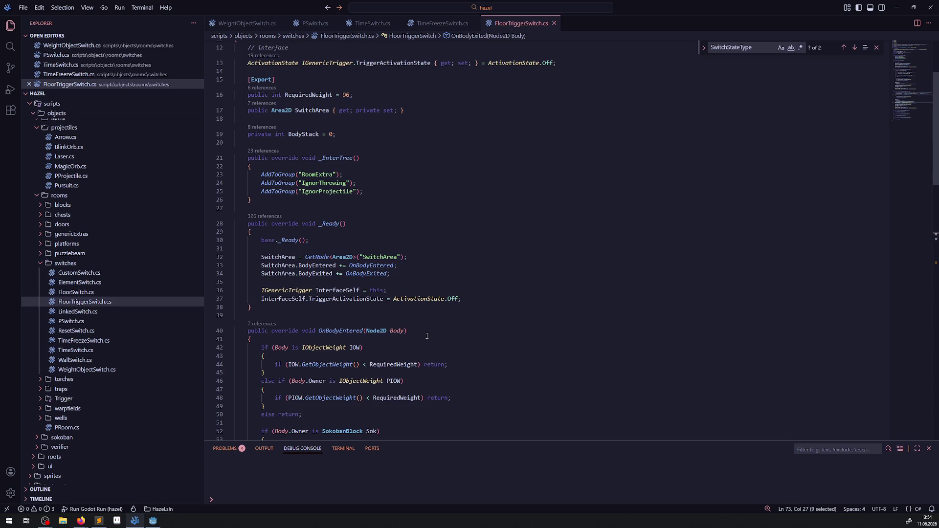
{"action": "scroll", "coordinate": [370, 328], "scroll_direction": "down", "scroll_amount": 20}
{"action": "scroll", "coordinate": [344, 248], "scroll_direction": "up", "scroll_amount": 18}
{"action": "mouse_move", "coordinate": [323, 191]}
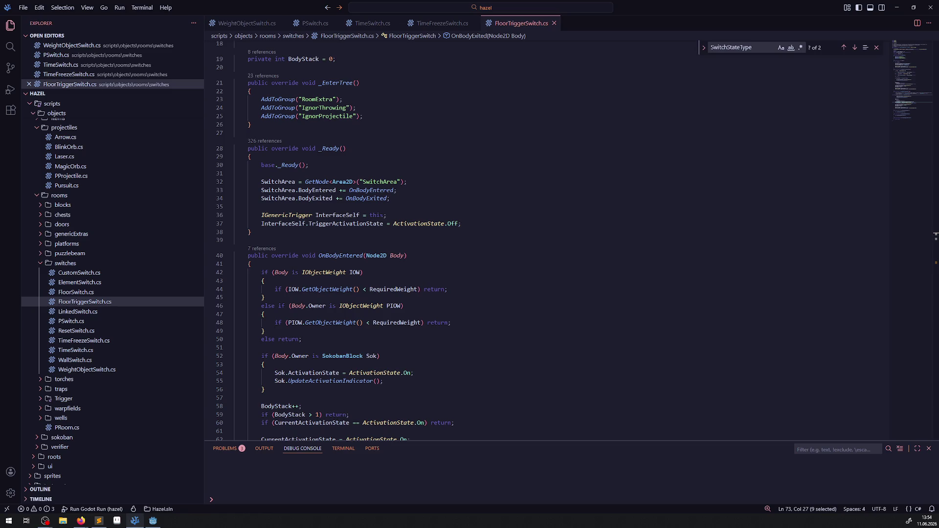
{"action": "scroll", "coordinate": [312, 274], "scroll_direction": "down", "scroll_amount": 20}
- Delete the LeaveRoomAndStopExtra and EnterRoomAndStartExtra methods, then save the file
{"action": "mouse_move", "coordinate": [274, 263]}
{"action": "left_mouse_down"}
{"action": "mouse_move", "coordinate": [245, 230]}
{"action": "mouse_move", "coordinate": [239, 189]}
{"action": "left_mouse_up"}
{"action": "key", "text": "BackSpace"}
{"action": "key", "text": "Delete"}
{"action": "left_click", "coordinate": [405, 233]}
{"action": "key", "text": "ctrl+s"}
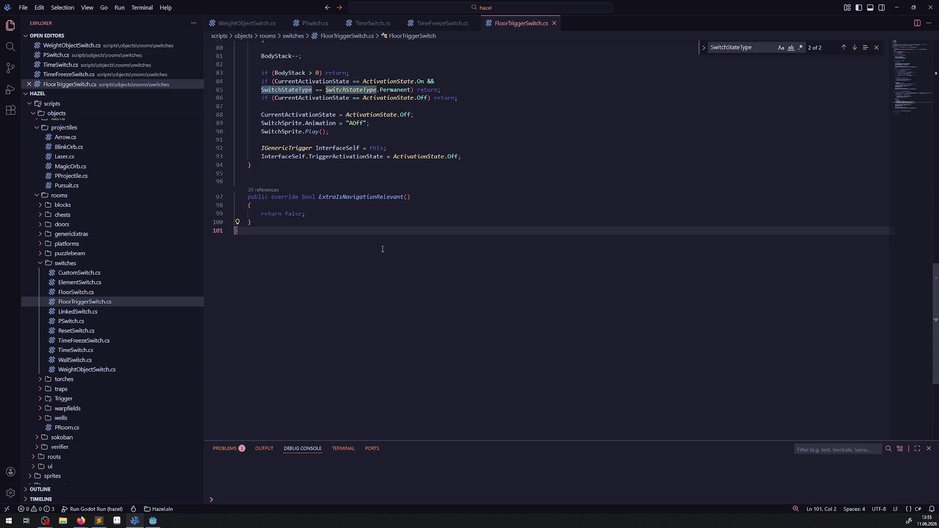
- Check that ExtraIsNavigationRelevant returns false, then move to OnBodyExited's SokobanBlock branch
{"action": "double_click", "coordinate": [355, 197]}
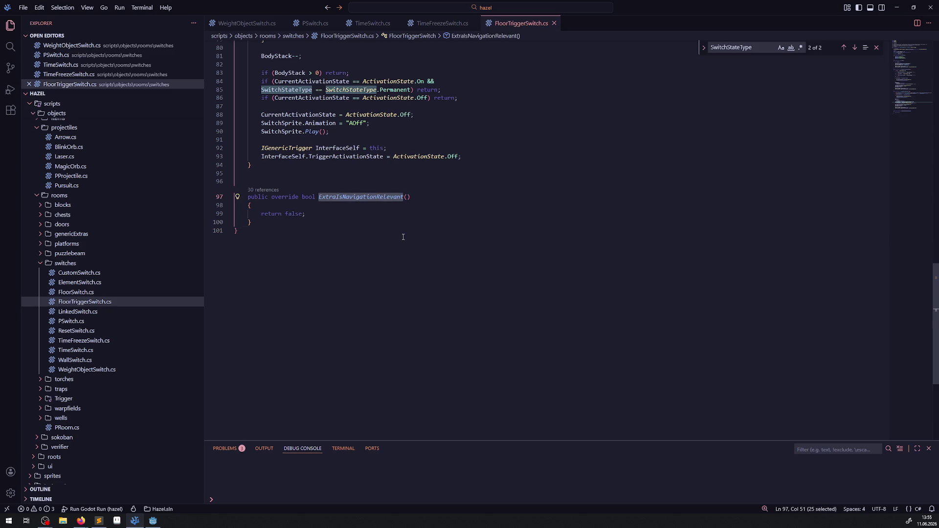
{"action": "double_click", "coordinate": [293, 215]}
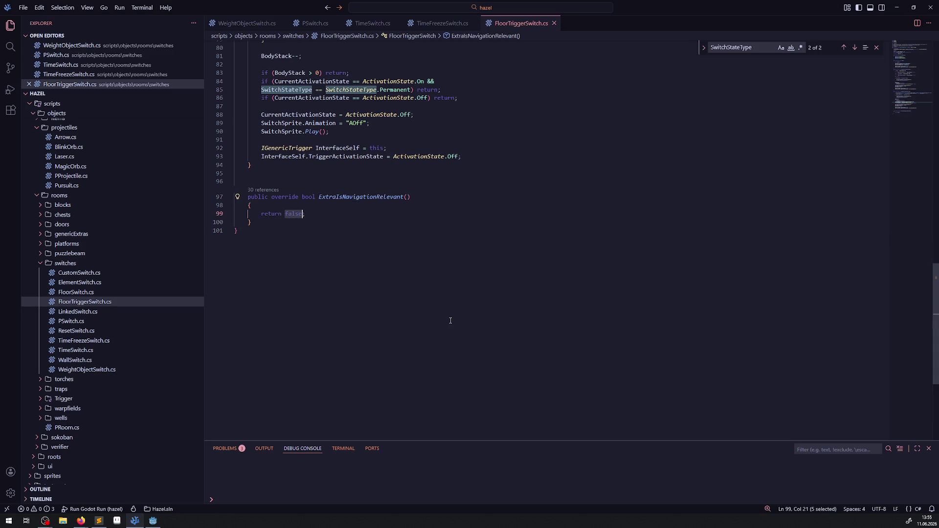
{"action": "scroll", "coordinate": [451, 320], "scroll_direction": "up", "scroll_amount": 4}
{"action": "left_click", "coordinate": [416, 292]}
{"action": "scroll", "coordinate": [409, 309], "scroll_direction": "up", "scroll_amount": 2}
{"action": "left_click", "coordinate": [480, 190]}
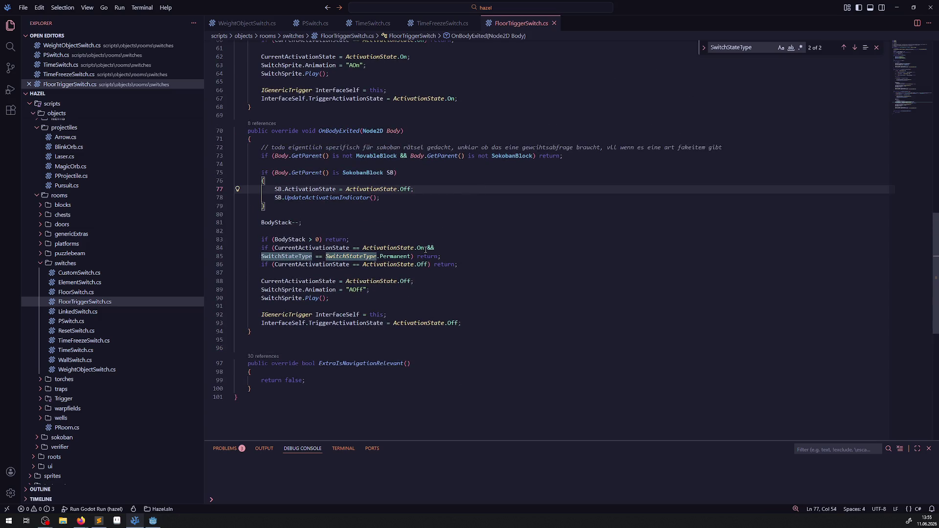
- Delete the SwitchStateType.Permanent check on lines 84–85 and save FloorTriggerSwitch.cs
{"action": "left_click", "coordinate": [441, 258]}
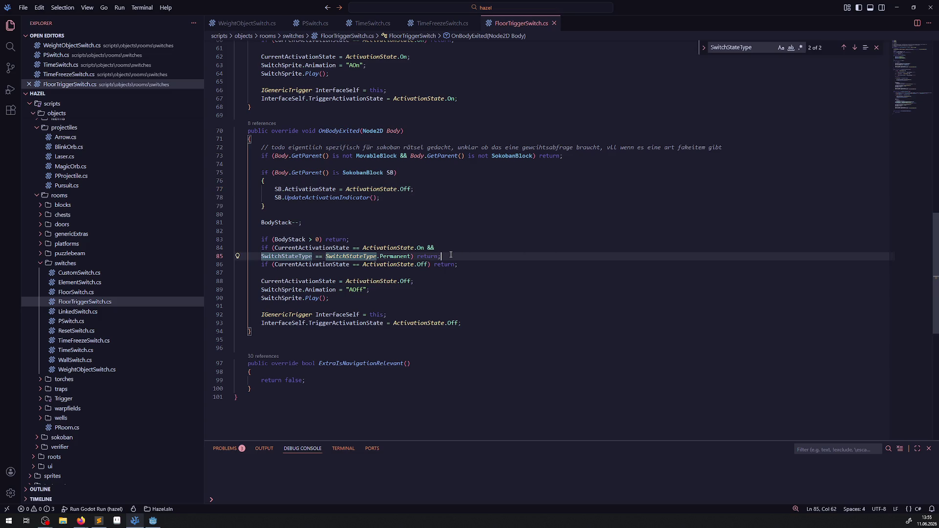
{"action": "left_click_drag", "start_coordinate": [451, 255], "coordinate": [236, 248]}
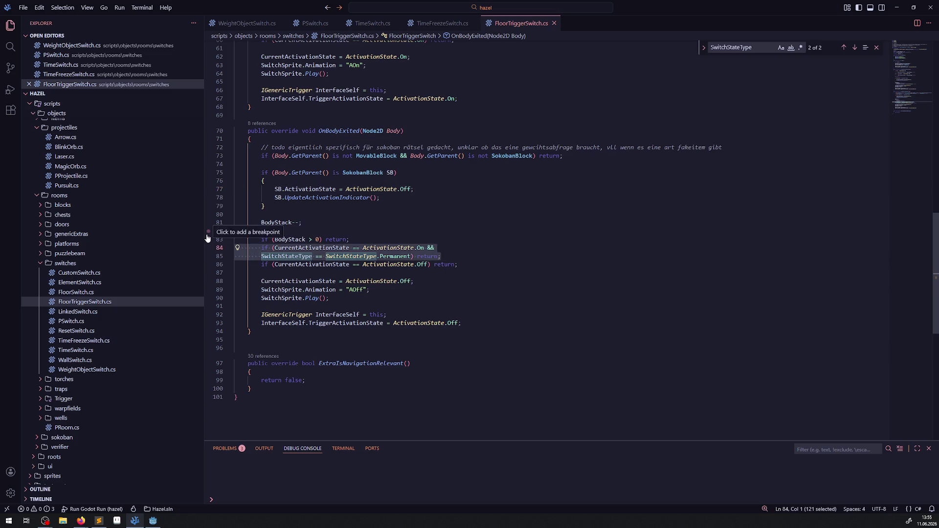
{"action": "key", "text": "BackSpace"}
{"action": "key", "text": "BackSpace"}
{"action": "left_click", "coordinate": [466, 231]}
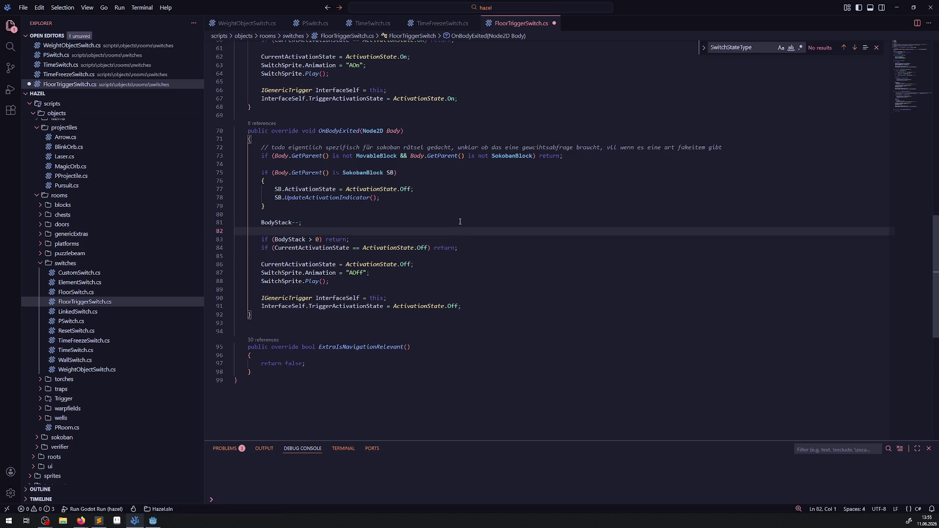
{"action": "key", "text": "ctrl+s"}
- Select the IObjectWeight check from line 42 and position after OnBodyExited's GetParent guard
{"action": "scroll", "coordinate": [374, 283], "scroll_direction": "up", "scroll_amount": 4}
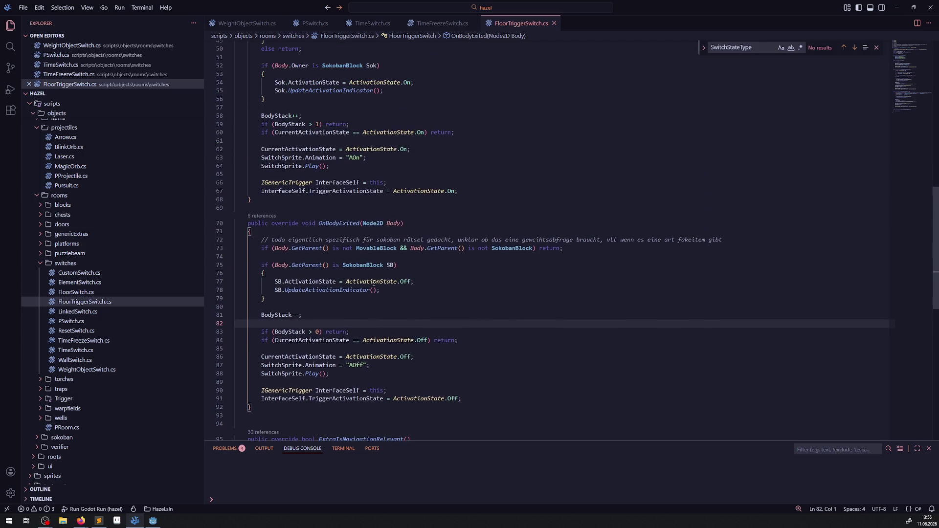
{"action": "scroll", "coordinate": [392, 293], "scroll_direction": "up", "scroll_amount": 3}
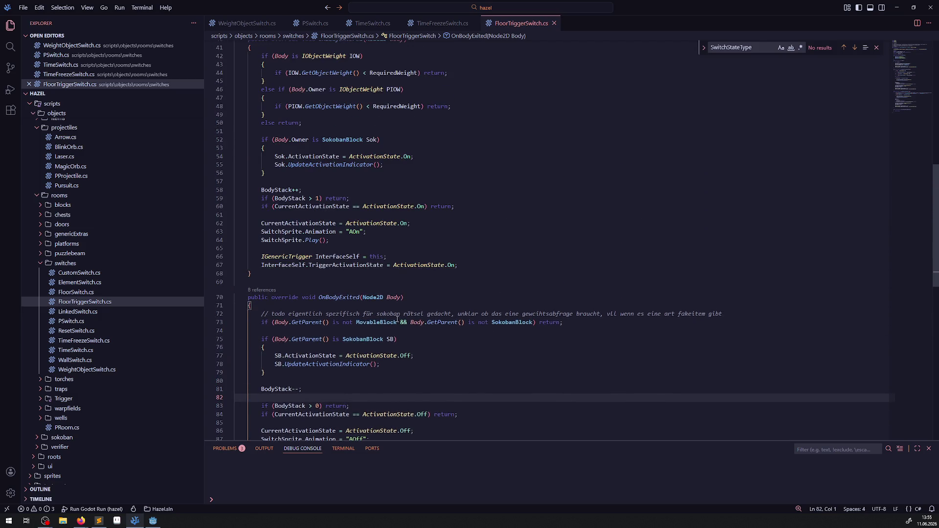
{"action": "scroll", "coordinate": [339, 187], "scroll_direction": "up", "scroll_amount": 3}
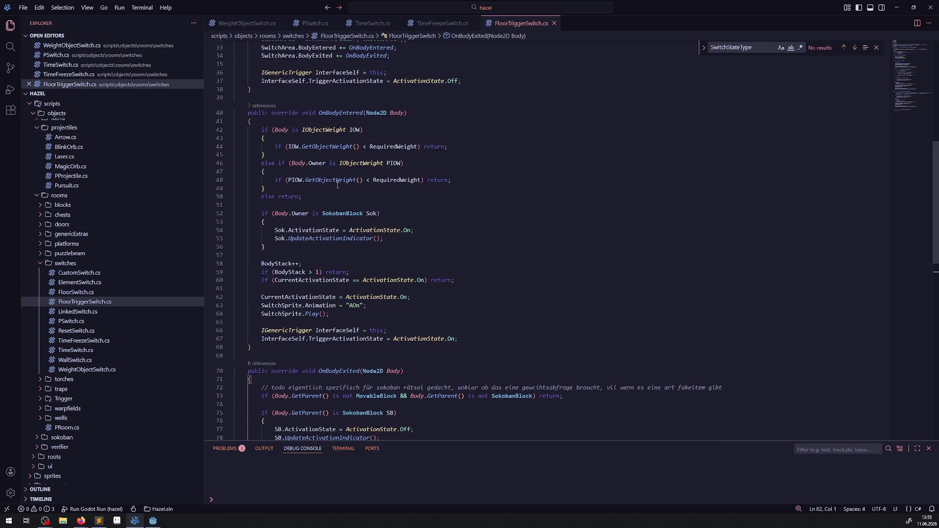
{"action": "left_click", "coordinate": [275, 129]}
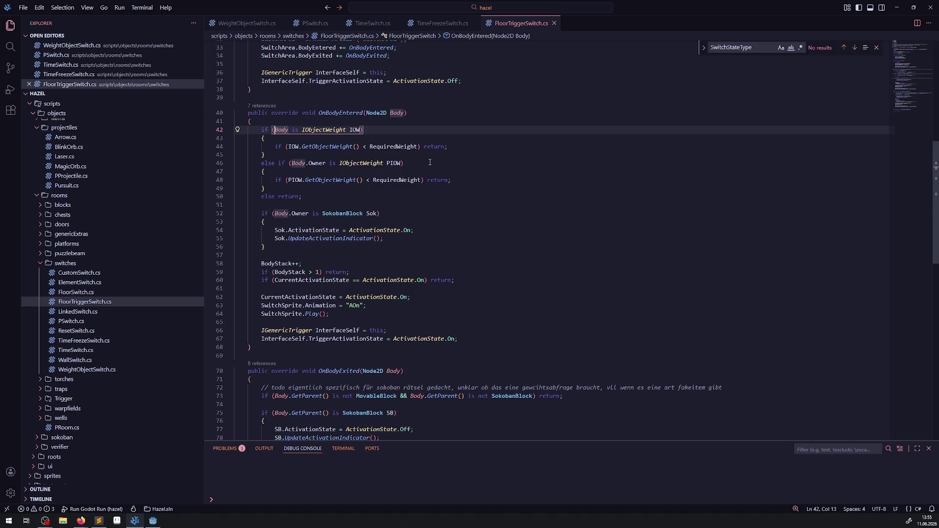
{"action": "scroll", "coordinate": [309, 143], "scroll_direction": "down", "scroll_amount": 2}
{"action": "left_click_drag", "start_coordinate": [259, 93], "coordinate": [403, 92]}
{"action": "key", "text": "ctrl+c"}
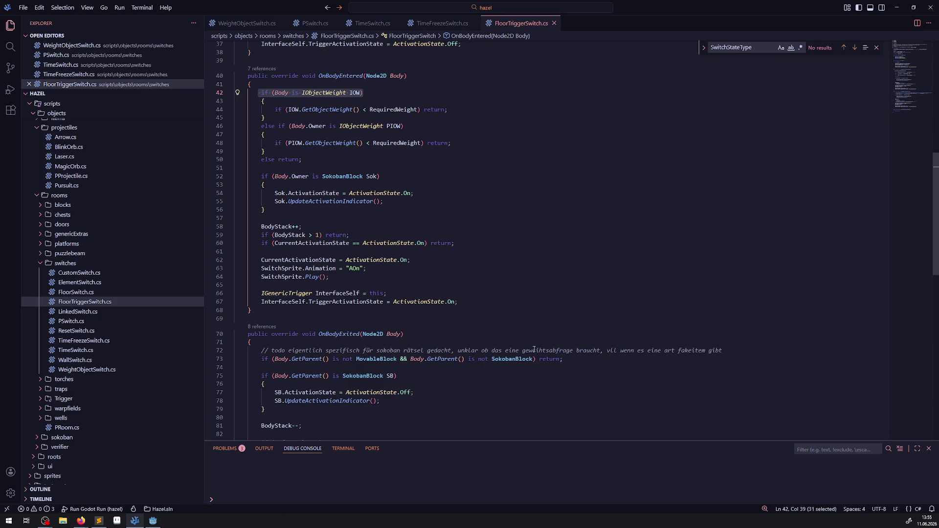
{"action": "left_click", "coordinate": [581, 359]}
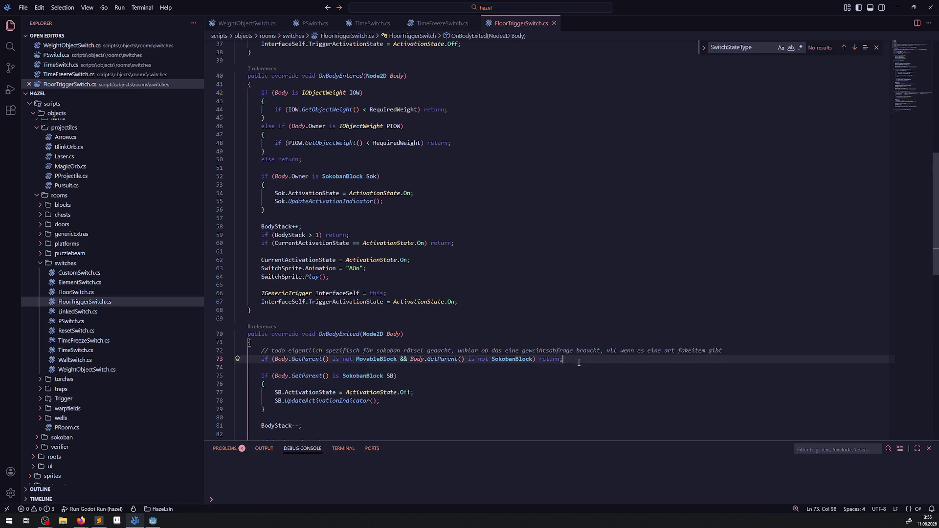
- Paste the IObjectWeight check into OnBodyExited as an 'is not IObjectWeight' test without the IOW name
{"action": "key", "text": "Return"}
{"action": "key", "text": "Return"}
{"action": "key", "text": "ctrl+v"}
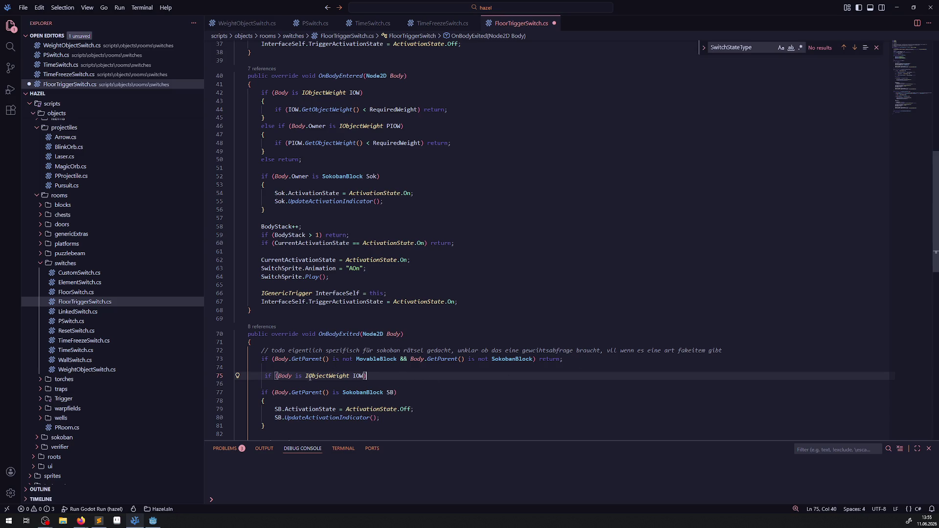
{"action": "left_click", "coordinate": [306, 376]}
{"action": "type", "text": "!"}
{"action": "key", "text": "BackSpace"}
{"action": "type", "text": "not"}
{"action": "key", "text": "ctrl+Right"}
{"action": "key", "text": "ctrl+Right"}
{"action": "key", "text": "ctrl+BackSpace"}
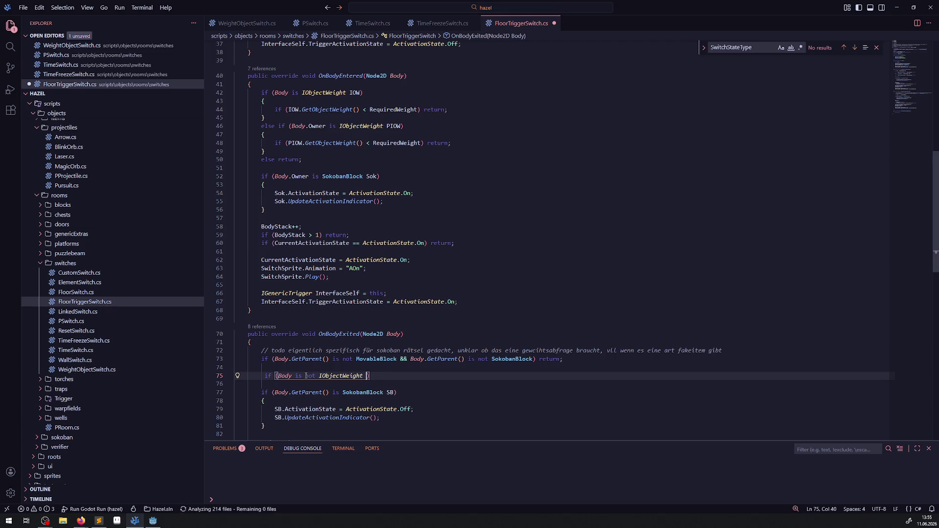
- Append '&& Body.Owner is not IObjectWeight' to the new condition, dropping the PIOW name
{"action": "left_click_drag", "start_coordinate": [291, 127], "coordinate": [401, 126]}
{"action": "key", "text": "ctrl+c"}
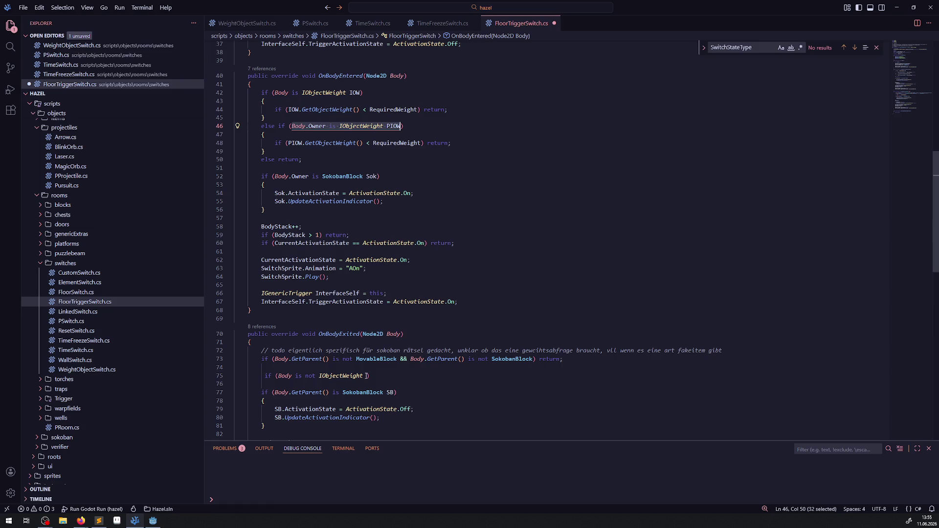
{"action": "left_click", "coordinate": [367, 376]}
{"action": "type", "text": "&&"}
{"action": "key", "text": "ctrl+v"}
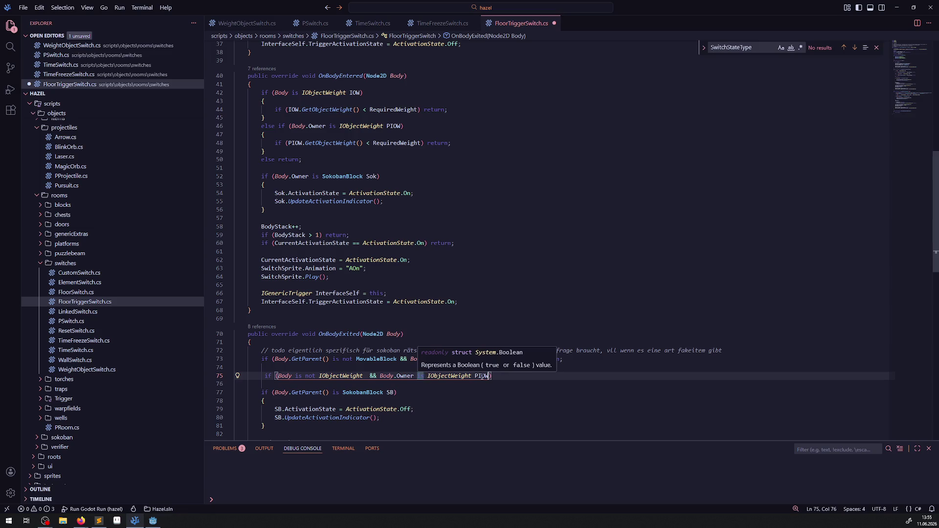
{"action": "left_click", "coordinate": [426, 376]}
{"action": "type", "text": "not"}
{"action": "left_click", "coordinate": [504, 376]}
{"action": "key", "text": "BackSpace"}
{"action": "key", "text": "BackSpace"}
{"action": "key", "text": "BackSpace"}
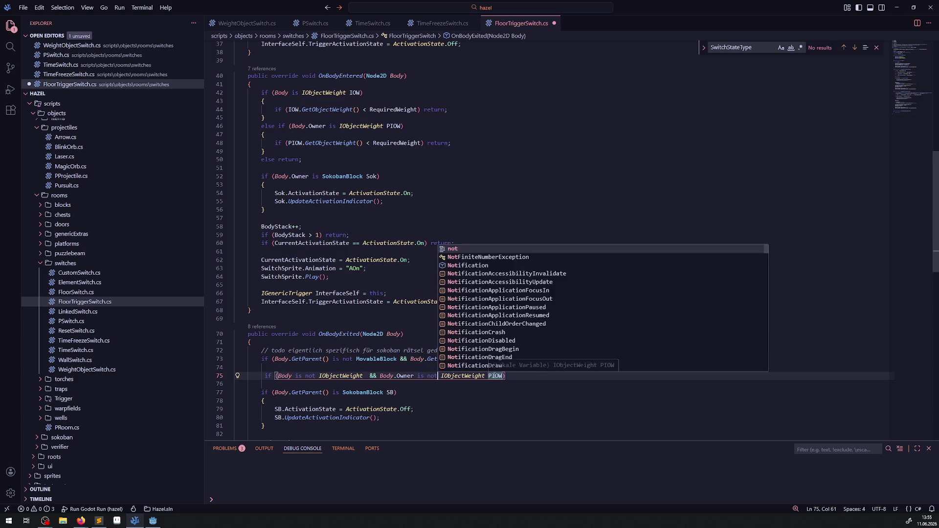
- Finish the new condition with 'return;' and save FloorTriggerSwitch.cs
{"action": "left_click_drag", "start_coordinate": [540, 359], "coordinate": [574, 359]}
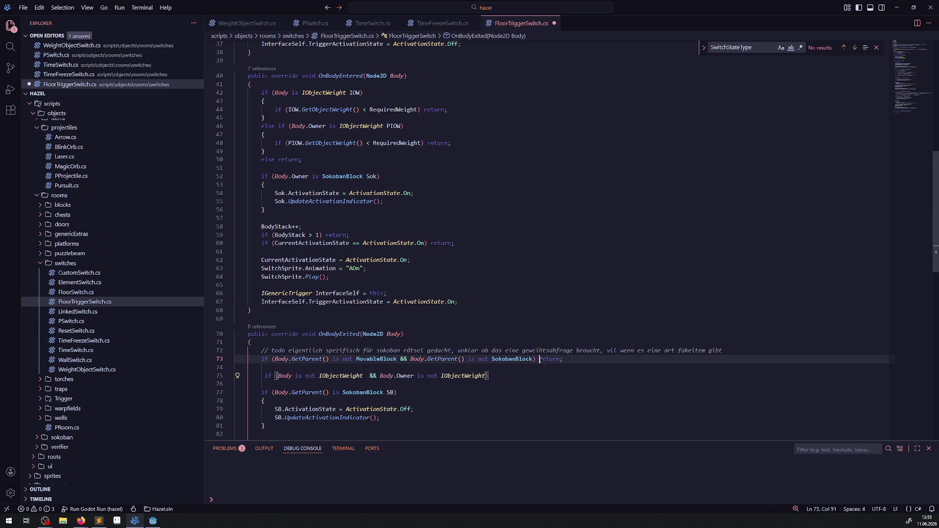
{"action": "key", "text": "ctrl+c"}
{"action": "left_click", "coordinate": [497, 377]}
{"action": "key", "text": "ctrl+v"}
{"action": "key", "text": "ctrl+s"}
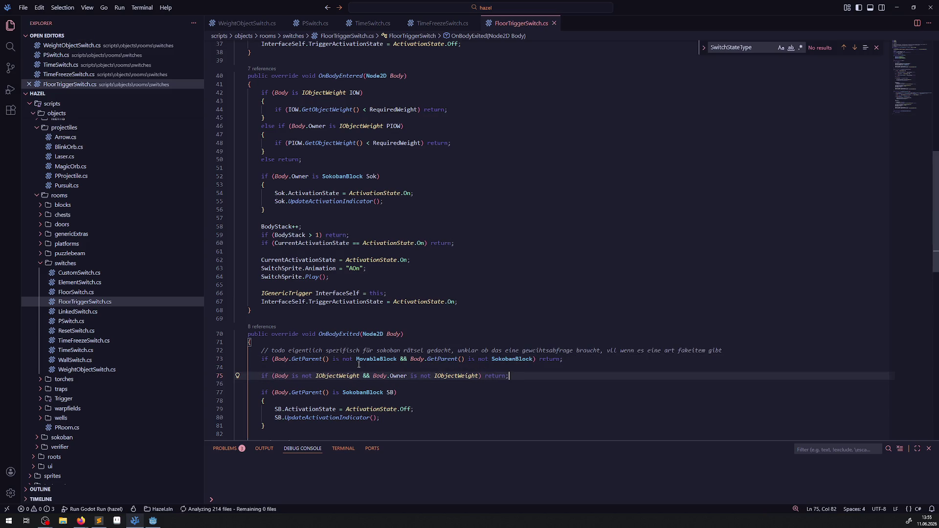
- Delete the old GetParent guard, the todo comment and leftover blank lines, then save
{"action": "left_click_drag", "start_coordinate": [565, 359], "coordinate": [263, 359]}
{"action": "key", "text": "shift+Home"}
{"action": "key", "text": "shift+Home"}
{"action": "key", "text": "shift+Up"}
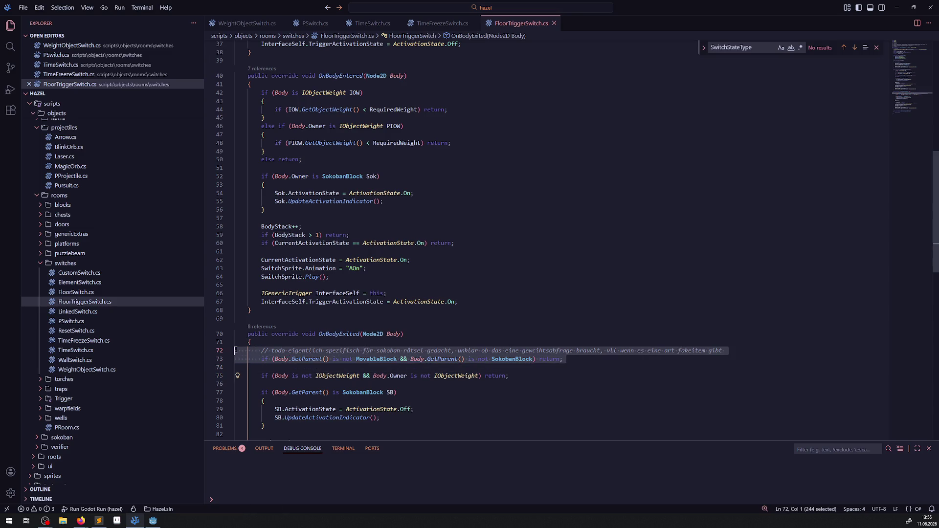
{"action": "key", "text": "ctrl+shift+k"}
{"action": "key", "text": "Delete"}
{"action": "left_click", "coordinate": [380, 392]}
{"action": "key", "text": "ctrl+s"}
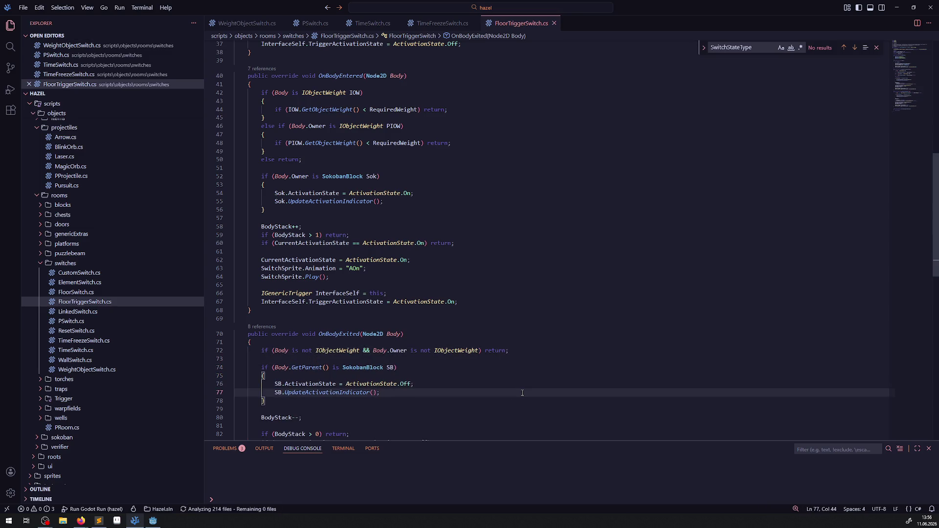
- Review the BodyStack uses and SokobanBlock check in OnBodyExited, then return to Godot
{"action": "scroll", "coordinate": [379, 344], "scroll_direction": "down", "scroll_amount": 2}
{"action": "double_click", "coordinate": [283, 363]}
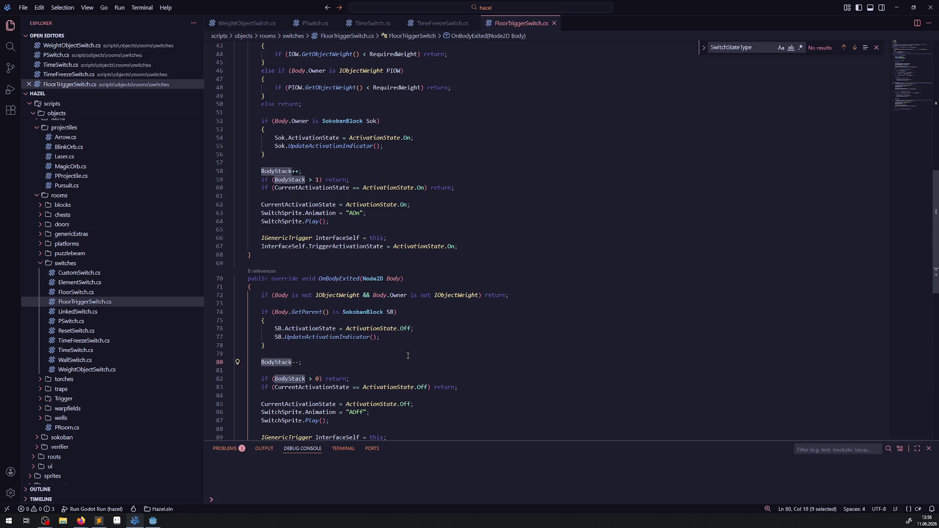
{"action": "left_click", "coordinate": [408, 356]}
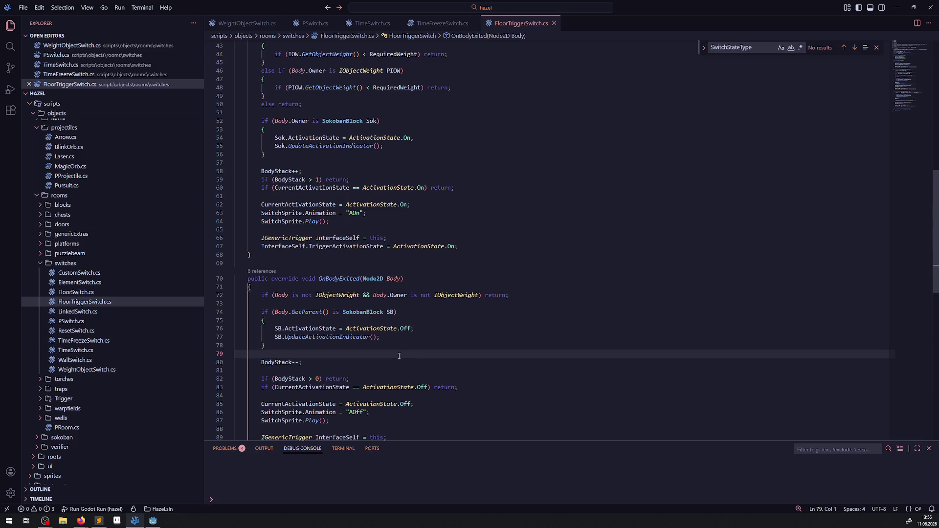
{"action": "scroll", "coordinate": [404, 347], "scroll_direction": "down", "scroll_amount": 3}
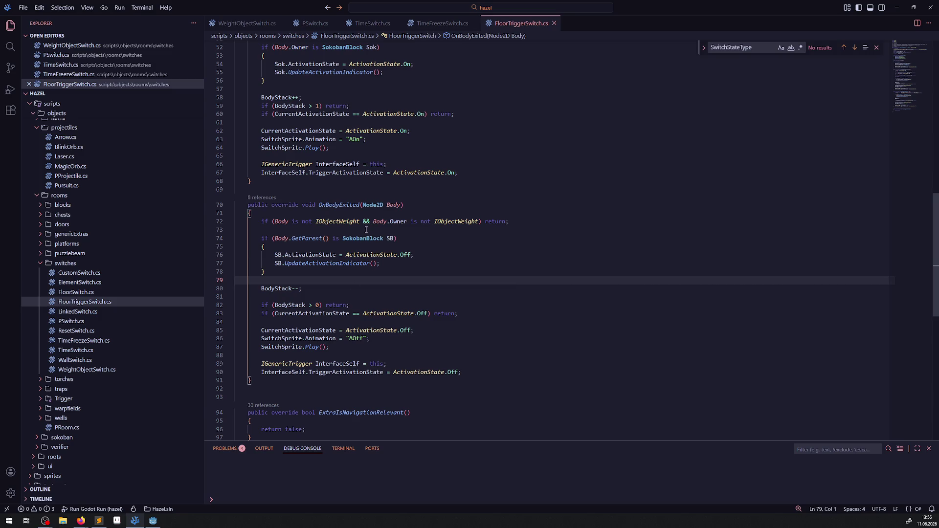
{"action": "scroll", "coordinate": [370, 274], "scroll_direction": "up", "scroll_amount": 2}
{"action": "left_click_drag", "start_coordinate": [373, 340], "coordinate": [301, 293]}
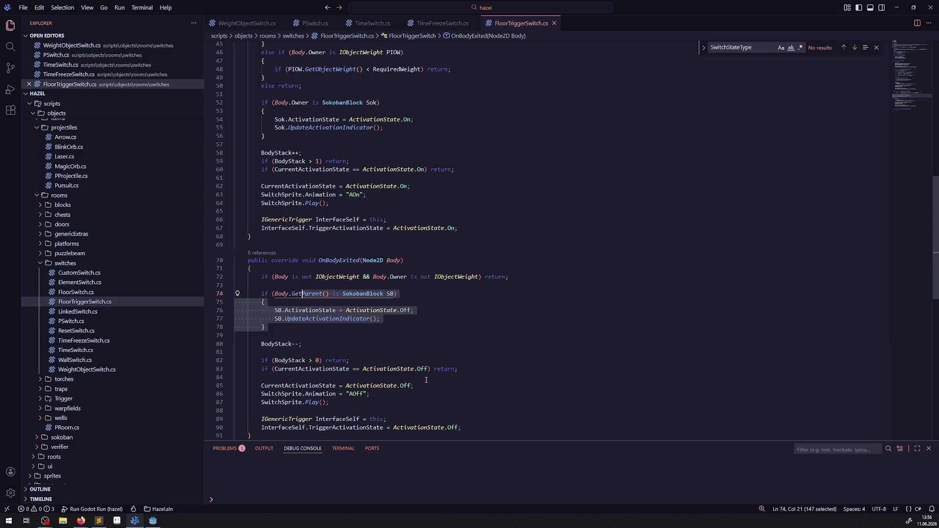
{"action": "double_click", "coordinate": [301, 360]}
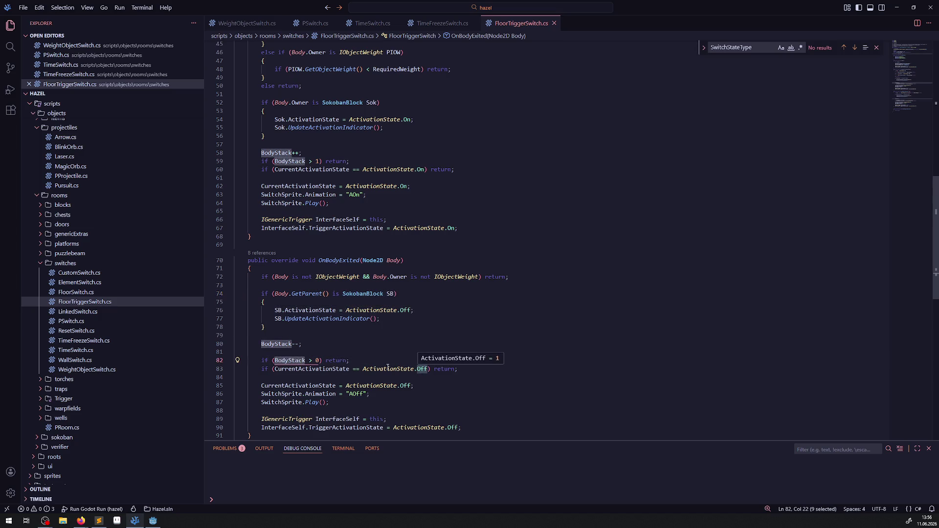
{"action": "scroll", "coordinate": [364, 391], "scroll_direction": "down", "scroll_amount": 2}
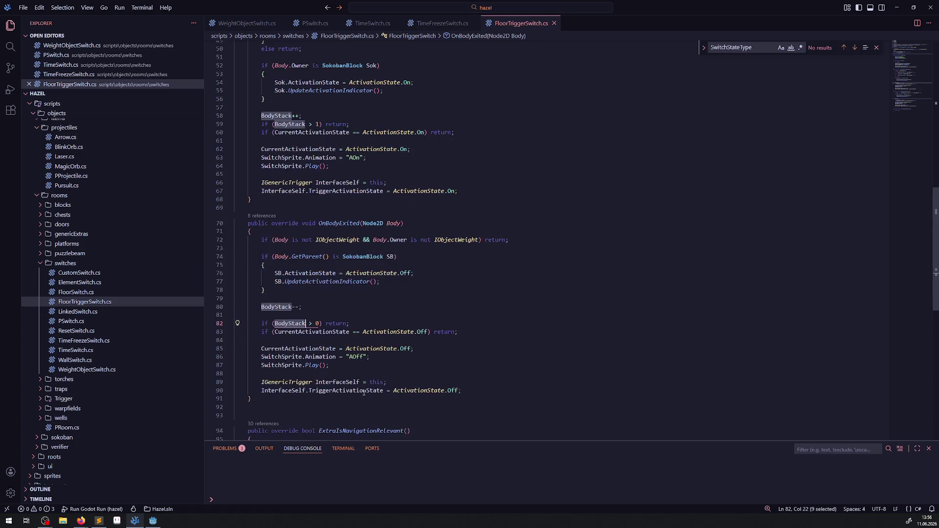
{"action": "left_click", "coordinate": [416, 368]}
{"action": "left_click", "coordinate": [153, 521]}
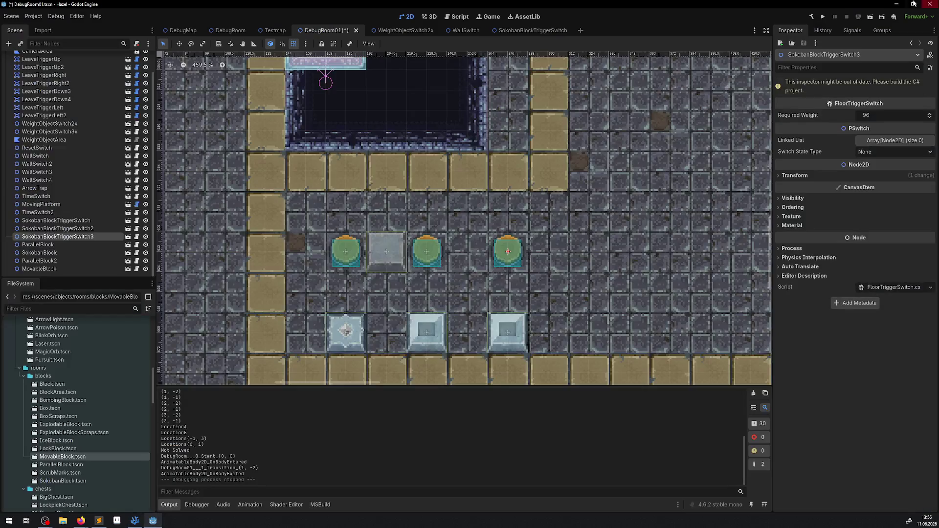
- Run the .NET build from the toolbar and wait for it to finish
{"action": "left_click", "coordinate": [812, 19]}
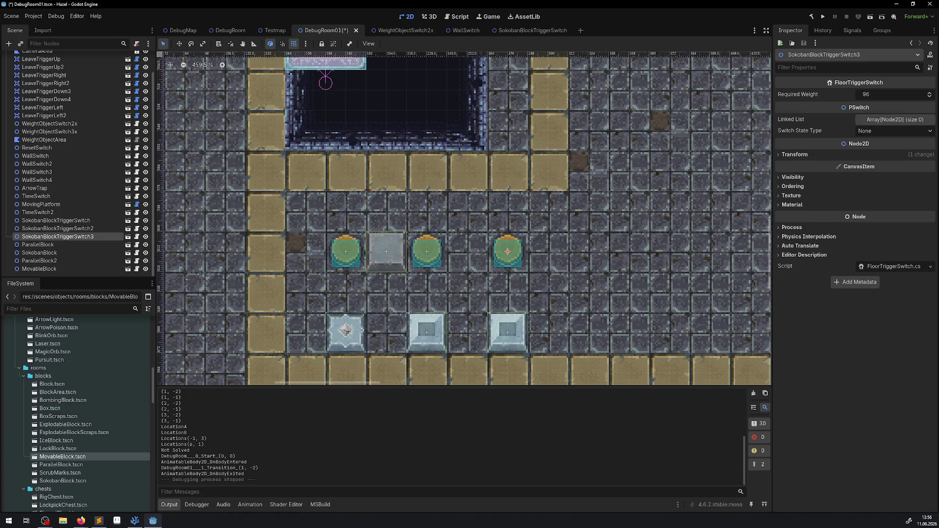
{"action": "key", "text": "alt+Tab"}
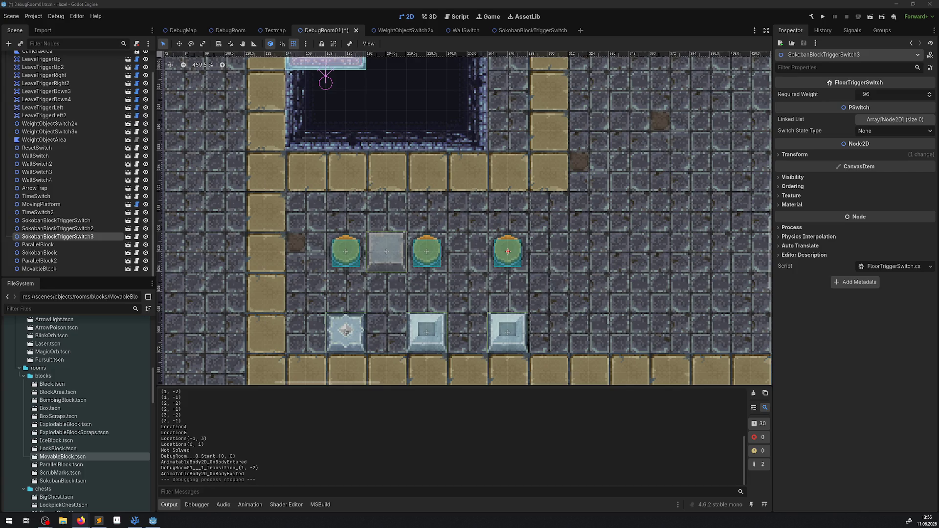
- Save and run DebugRoom01, walking the player through the top exit into the switch room
{"action": "left_click", "coordinate": [823, 16]}
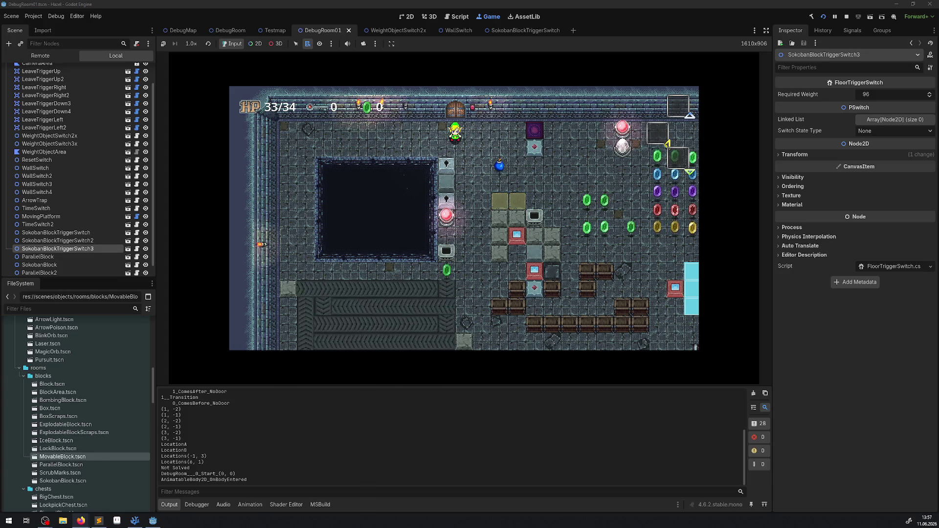
{"action": "key", "text": "Right"}
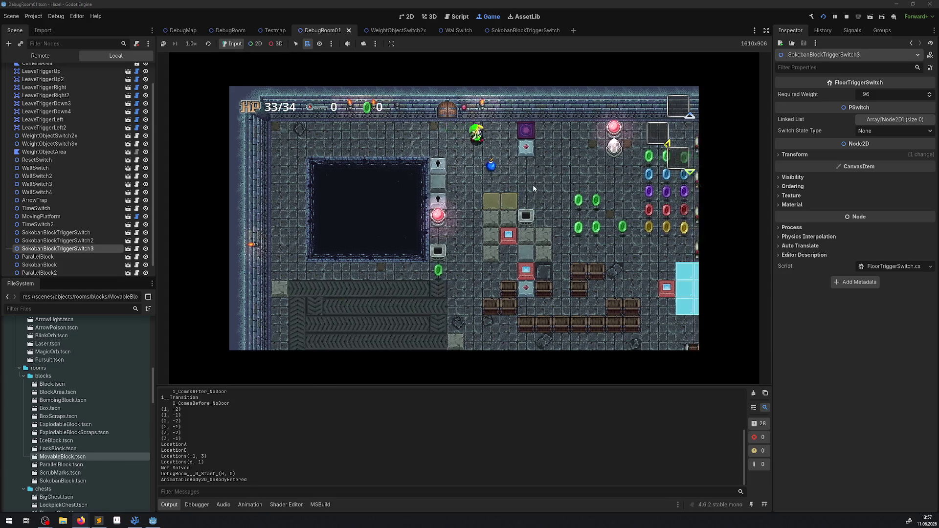
{"action": "key", "text": "Right"}
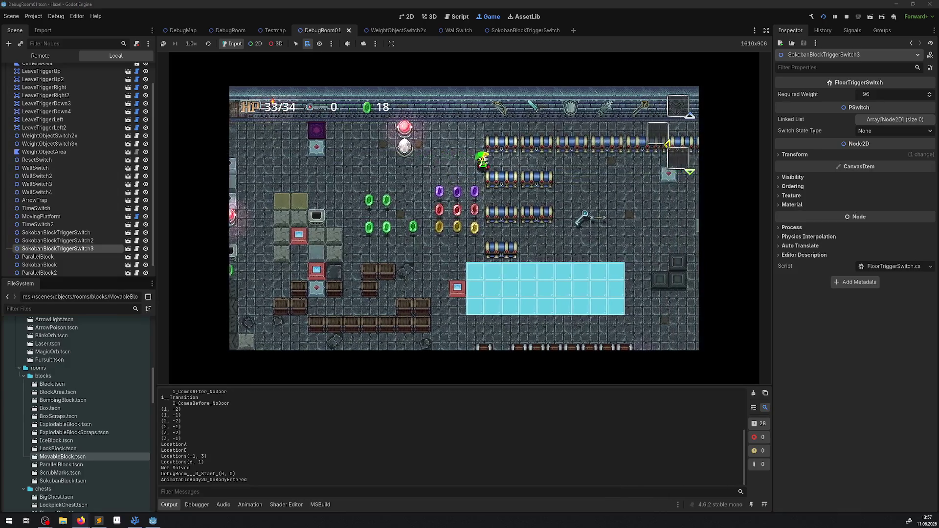
{"action": "key", "text": "Right"}
{"action": "key", "text": "Up"}
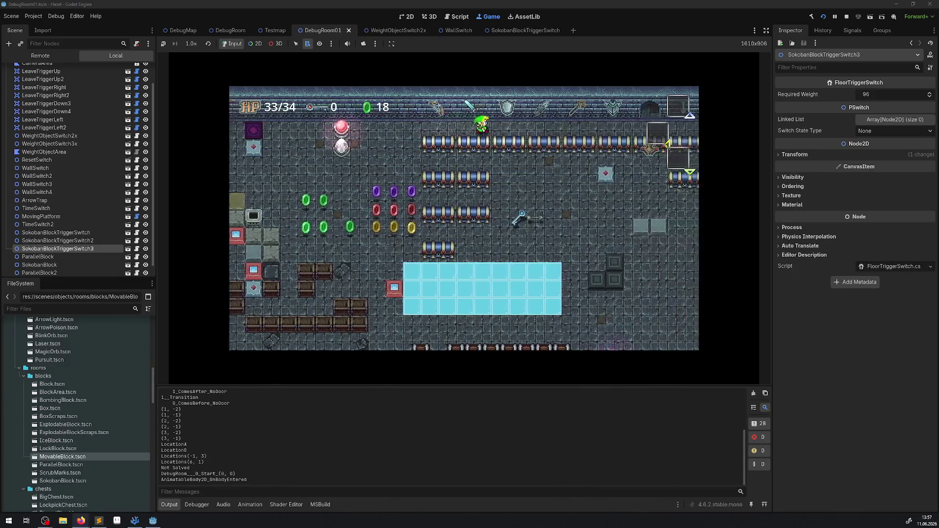
{"action": "key", "text": "Right"}
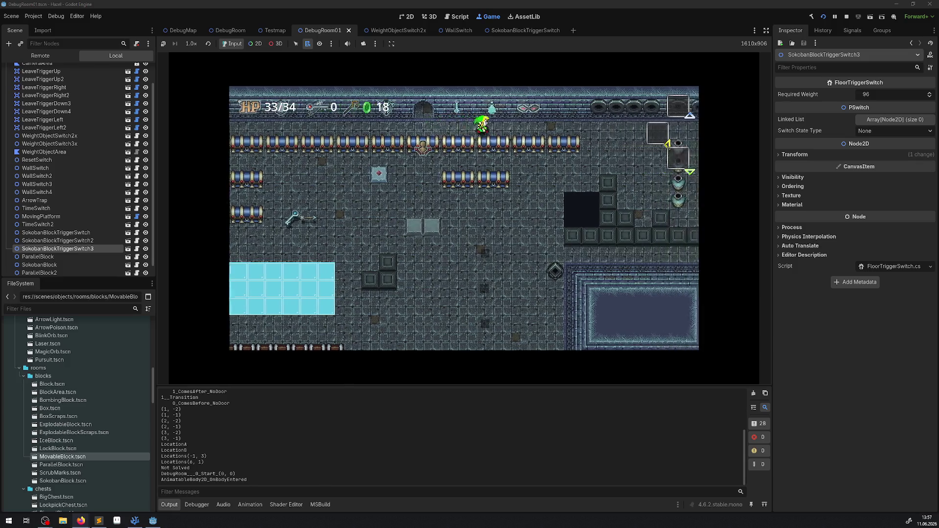
{"action": "key", "text": "Up"}
{"action": "key", "text": "Up"}
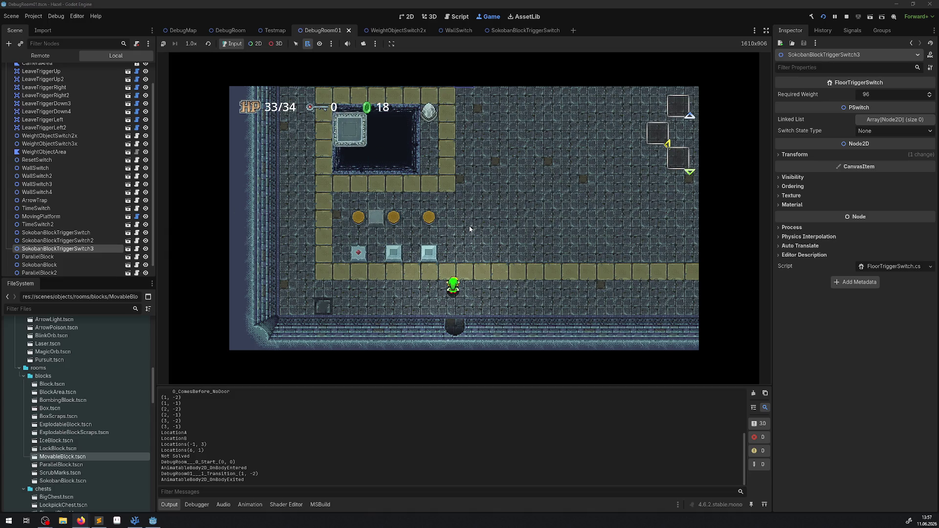
- Walk to the orb row, push the grey block one tile left, and get between the blocks
{"action": "key", "text": "Left"}
{"action": "key", "text": "Up"}
{"action": "key", "text": "Left"}
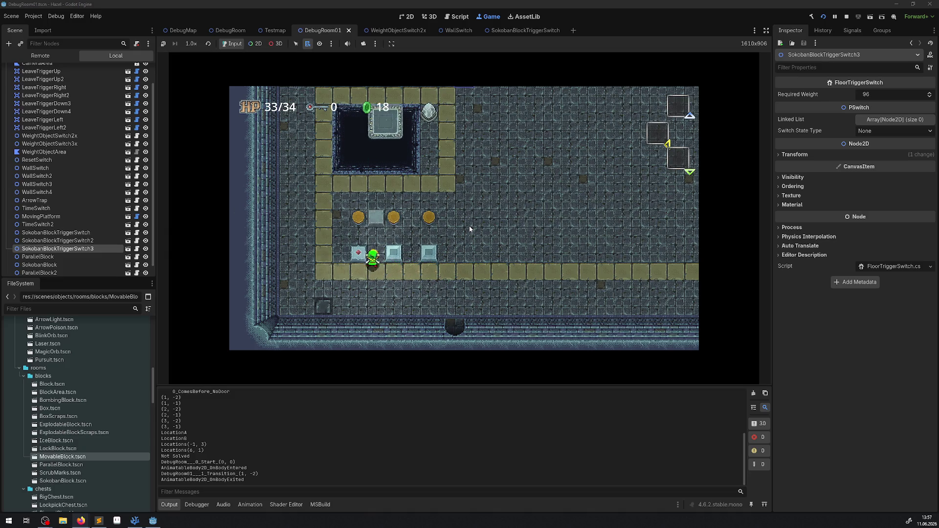
{"action": "key", "text": "Up"}
{"action": "key", "text": "Left"}
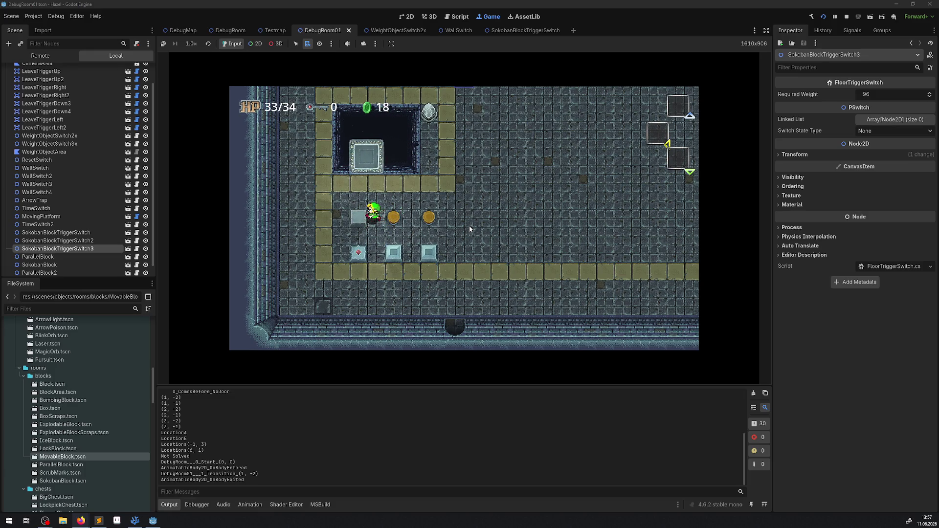
{"action": "key", "text": "Down"}
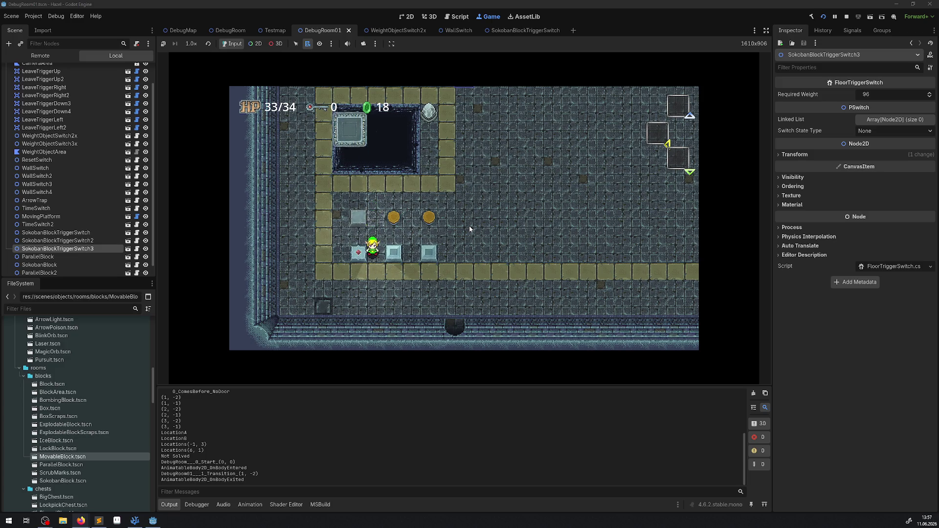
{"action": "key", "text": "Down"}
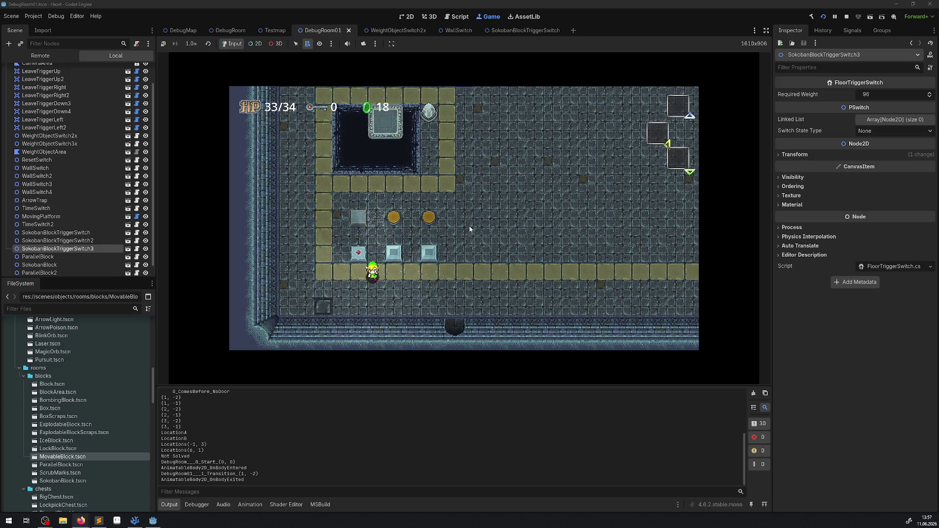
{"action": "key", "text": "Right"}
{"action": "key", "text": "Right"}
{"action": "key", "text": "Up"}
{"action": "key", "text": "Up"}
{"action": "key", "text": "Left"}
{"action": "key", "text": "Right"}
{"action": "key", "text": "Right"}
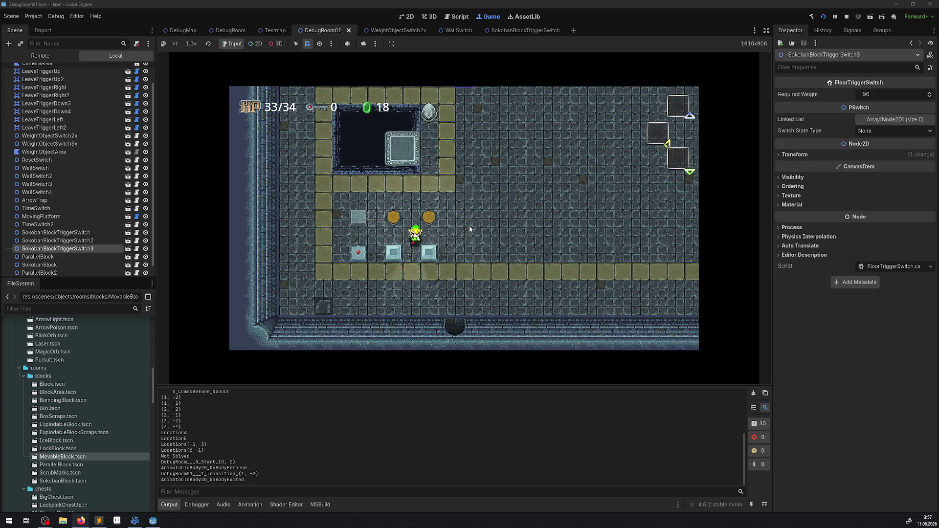
{"action": "key", "text": "Down"}
- Push both blocks up onto the orange switches, adjusting them a tile at a time
{"action": "key", "text": "Up"}
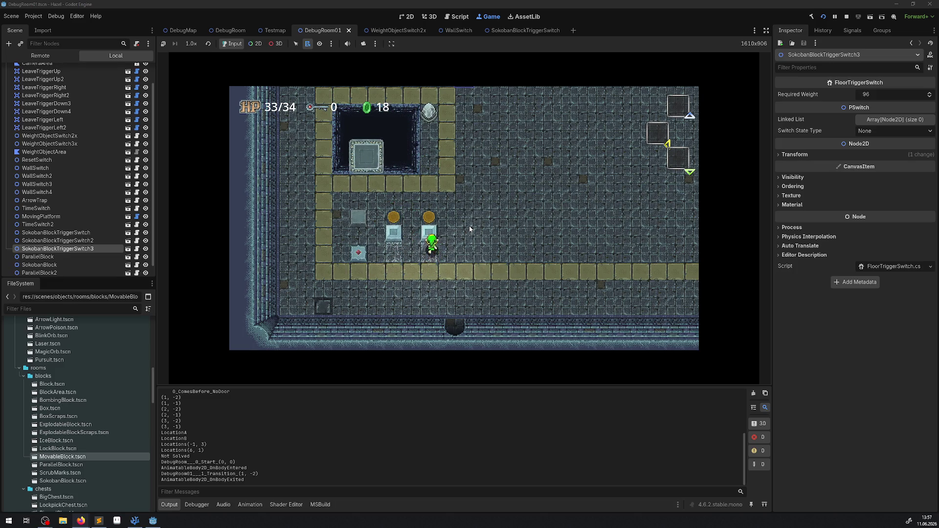
{"action": "key", "text": "Left"}
{"action": "key", "text": "Up"}
{"action": "key", "text": "Right"}
{"action": "key", "text": "Down"}
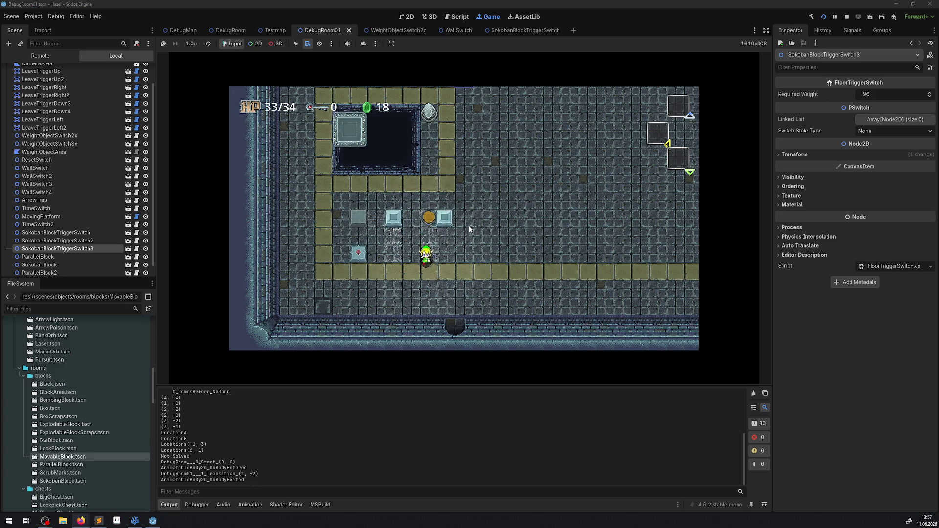
{"action": "key", "text": "Up"}
{"action": "key", "text": "Up"}
{"action": "key", "text": "Left"}
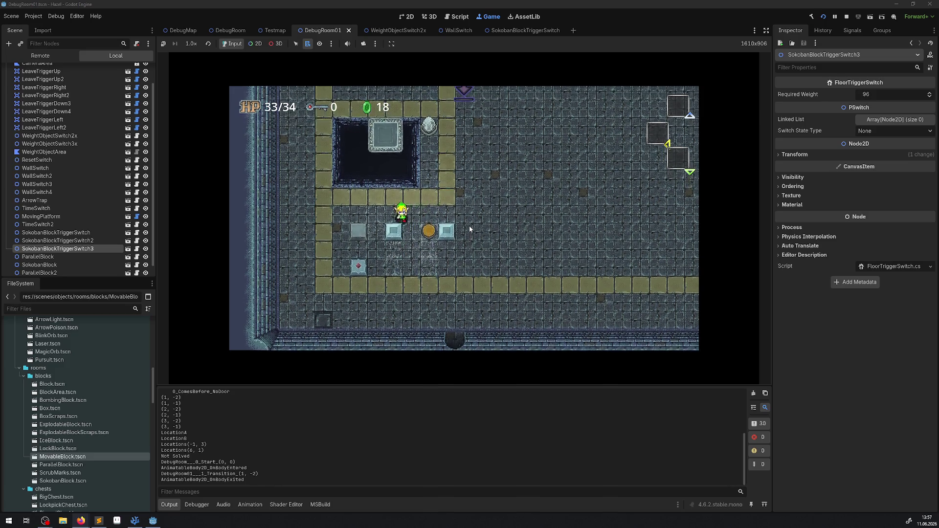
{"action": "key", "text": "Down"}
{"action": "key", "text": "Left"}
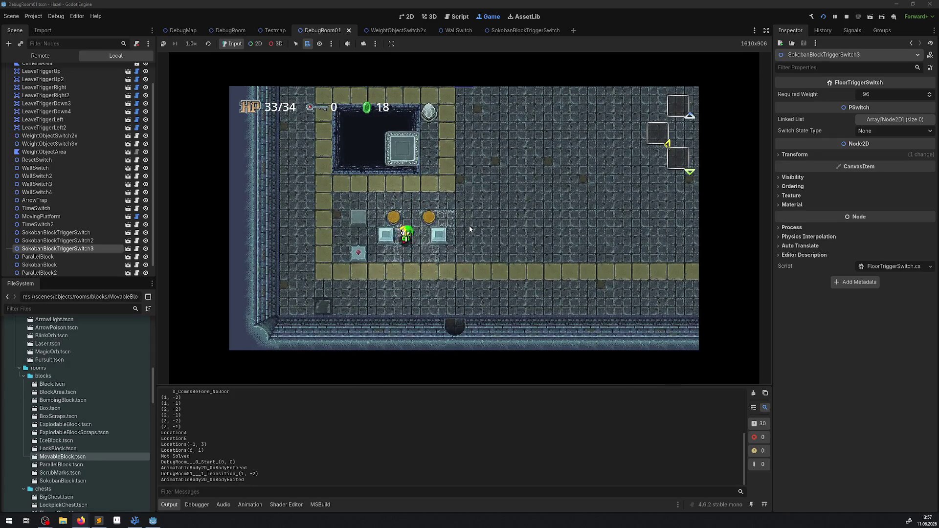
{"action": "key", "text": "Right"}
{"action": "key", "text": "Down"}
{"action": "key", "text": "Up"}
{"action": "key", "text": "Left"}
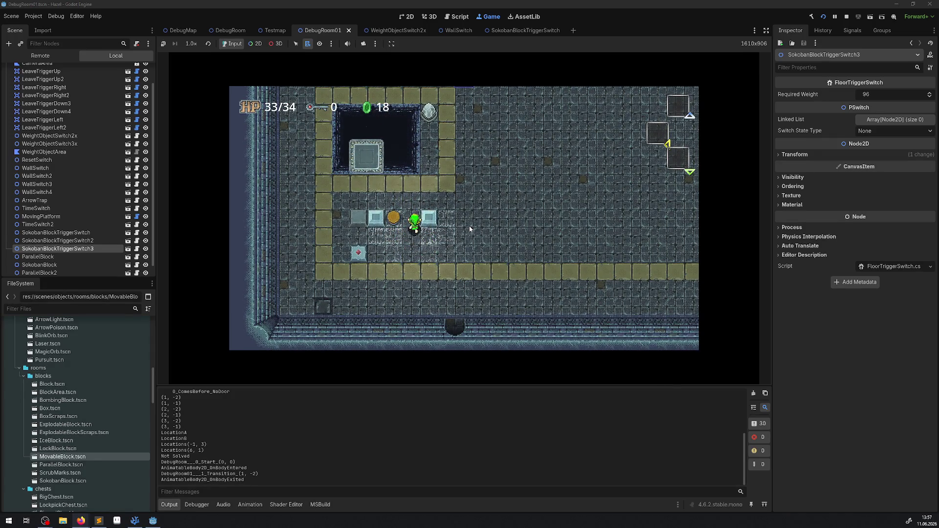
{"action": "key", "text": "Right"}
- Shift the blocks left, push the red-marked block off the orange orb, and stop the game
{"action": "key", "text": "Down"}
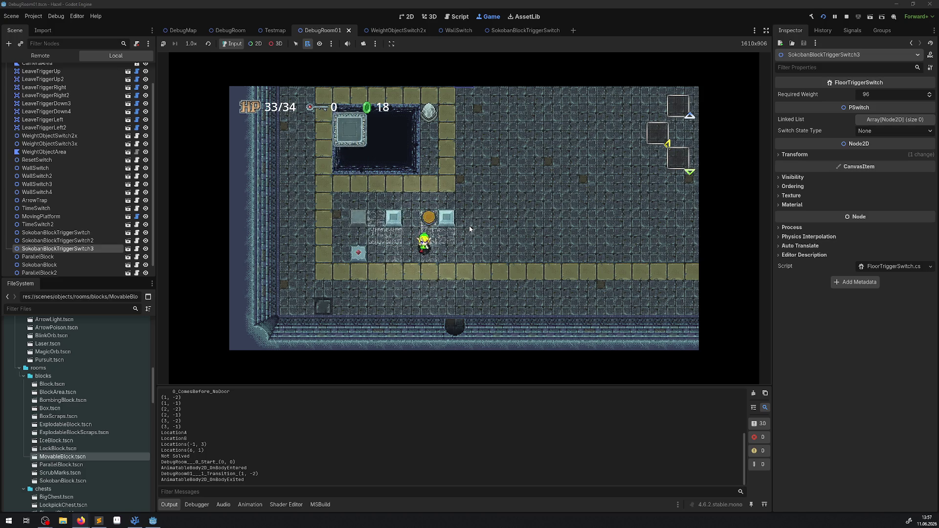
{"action": "key", "text": "Right"}
{"action": "key", "text": "Up"}
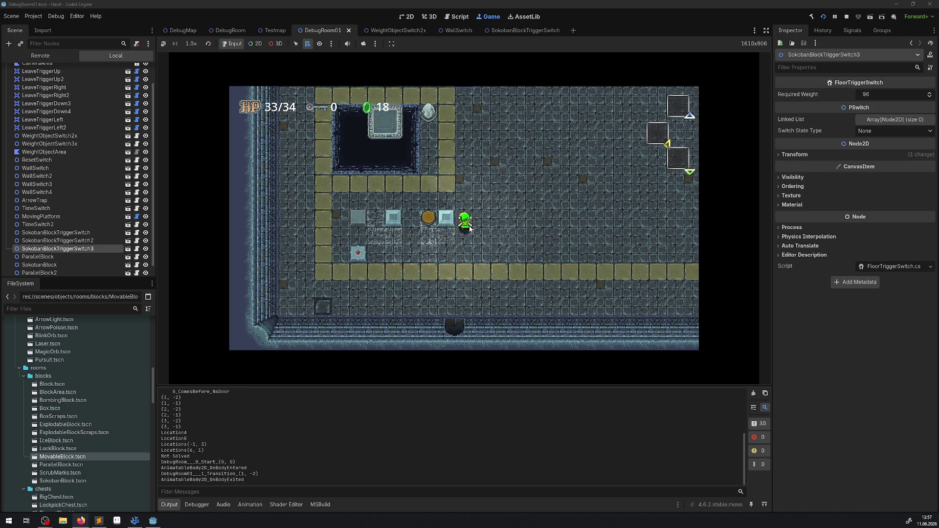
{"action": "key", "text": "Left"}
{"action": "key", "text": "Left"}
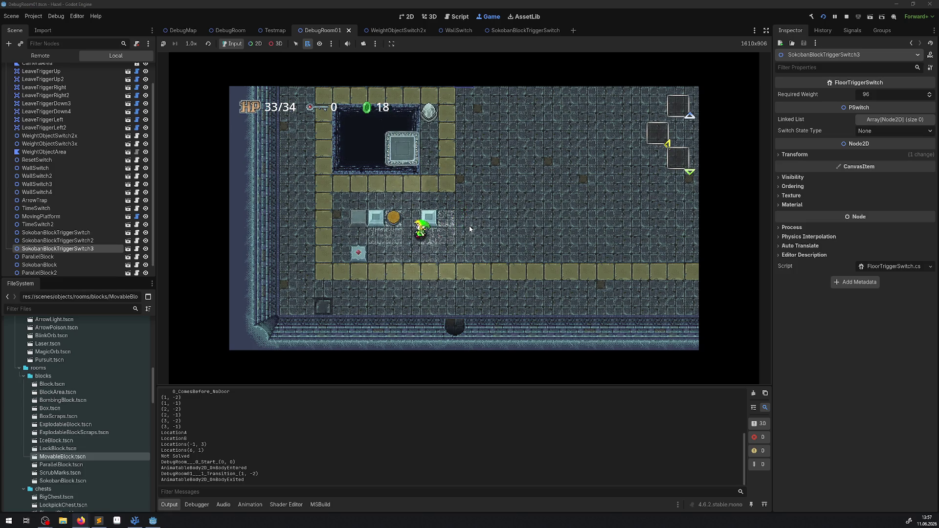
{"action": "key", "text": "Down"}
{"action": "key", "text": "Right"}
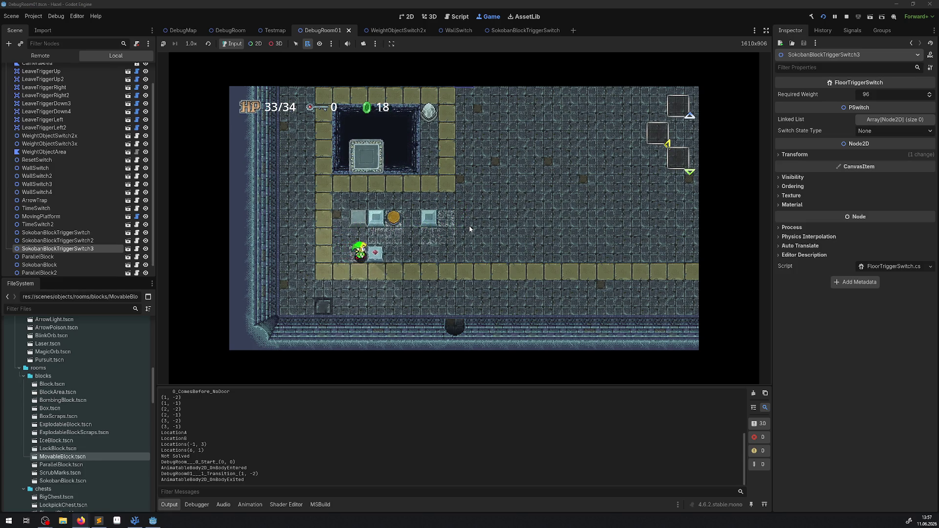
{"action": "key", "text": "Right"}
{"action": "key", "text": "Up"}
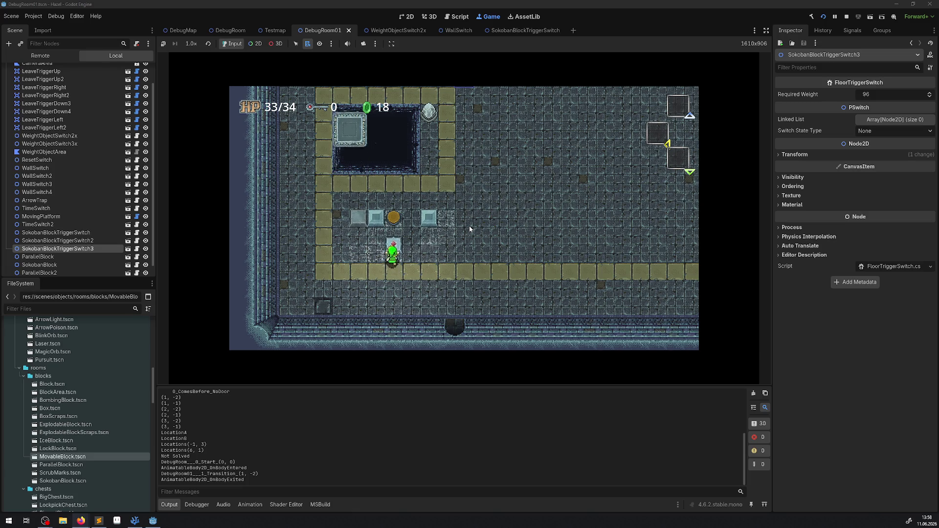
{"action": "key", "text": "Up"}
{"action": "key", "text": "Up"}
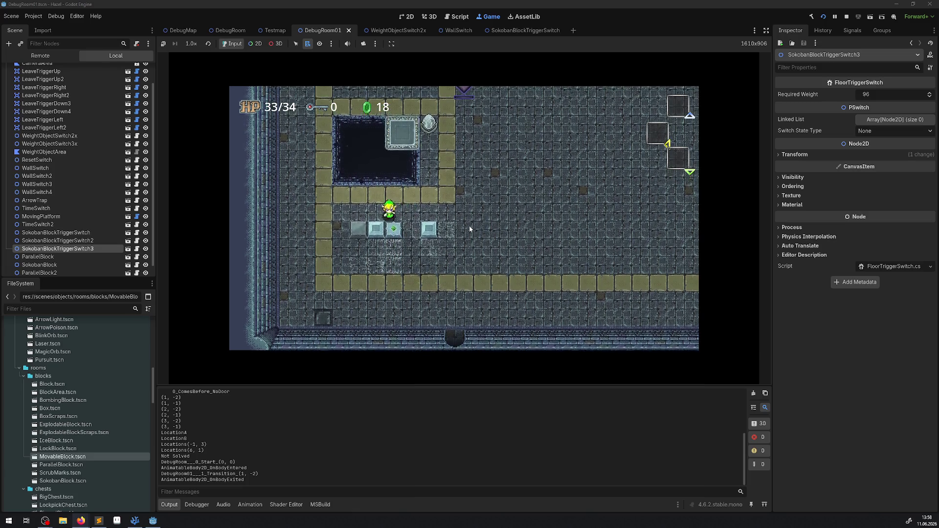
{"action": "key", "text": "Down"}
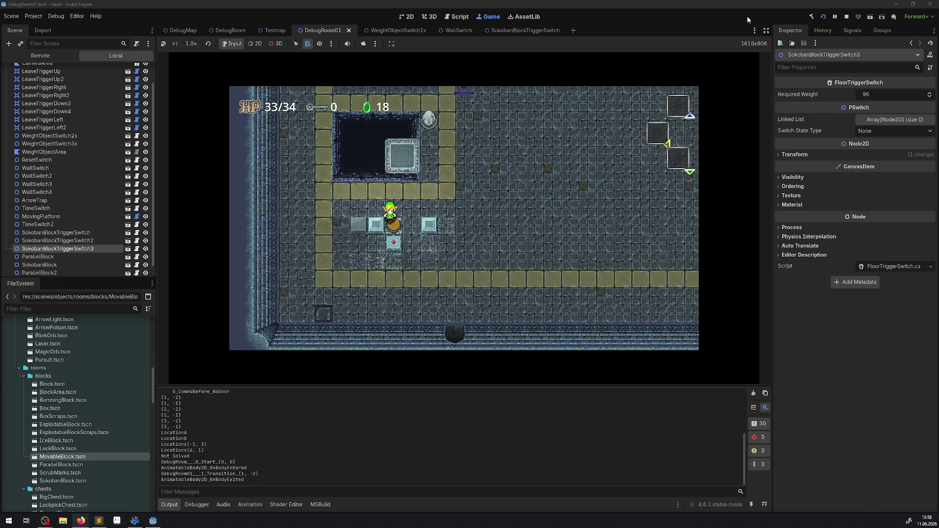
{"action": "left_click", "coordinate": [848, 17]}
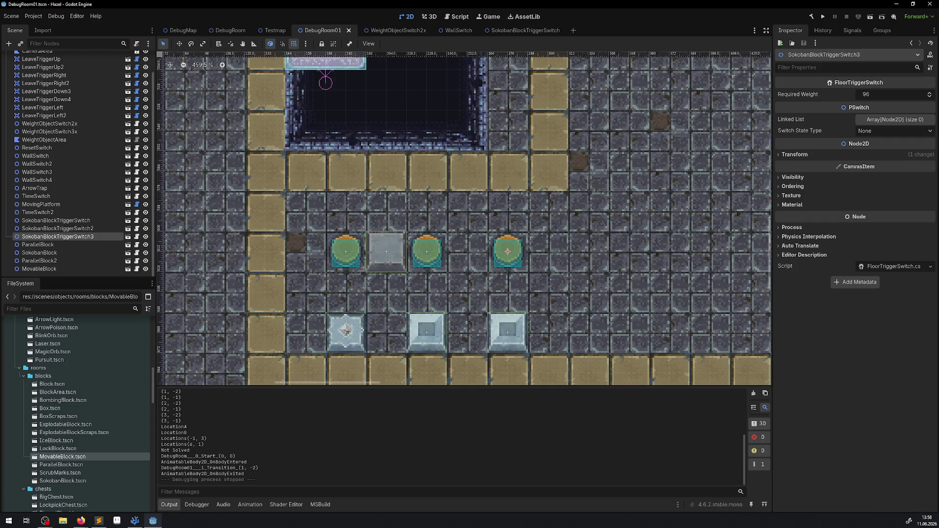
{"action": "key", "text": "alt+Tab"}
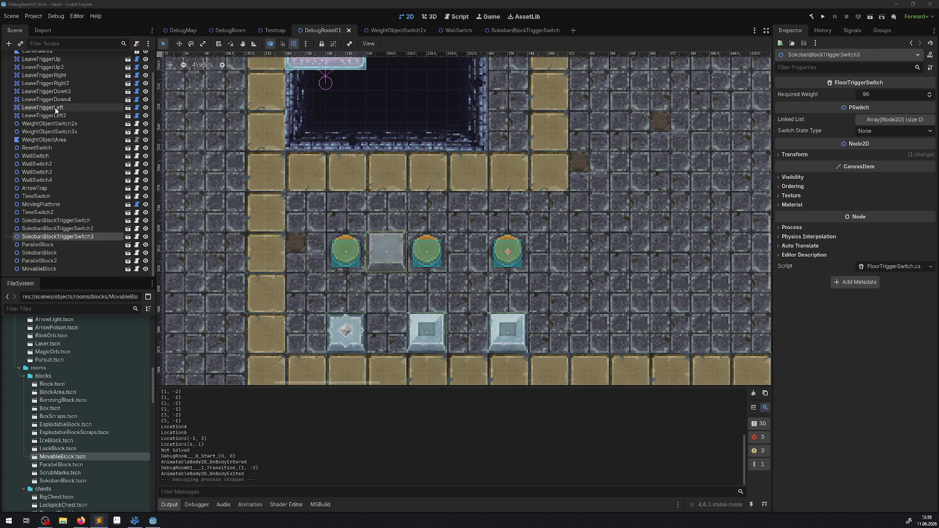
{"action": "scroll", "coordinate": [81, 387], "scroll_direction": "up", "scroll_amount": 3}
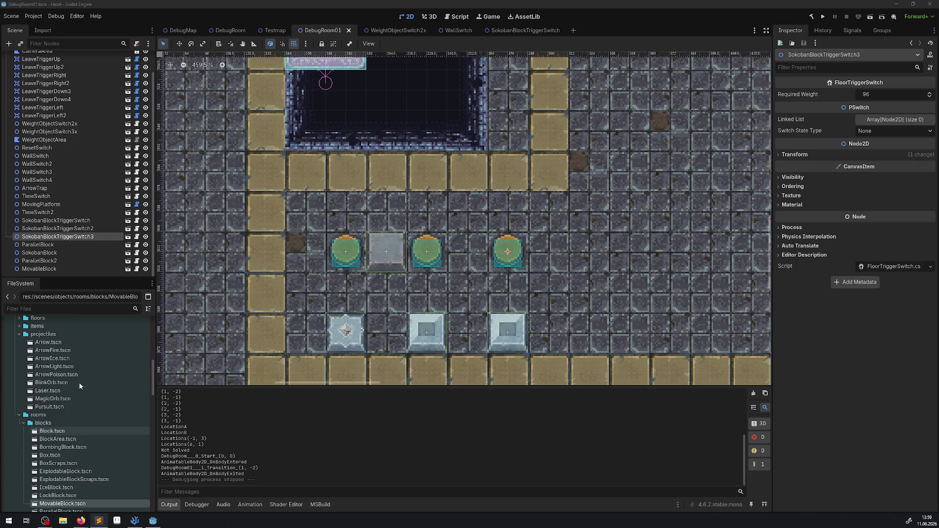
- Add a RoomSokobanVerifier child node under the DebugRoom01 root, found by searching 'soko'
{"action": "scroll", "coordinate": [49, 191], "scroll_direction": "up", "scroll_amount": 2}
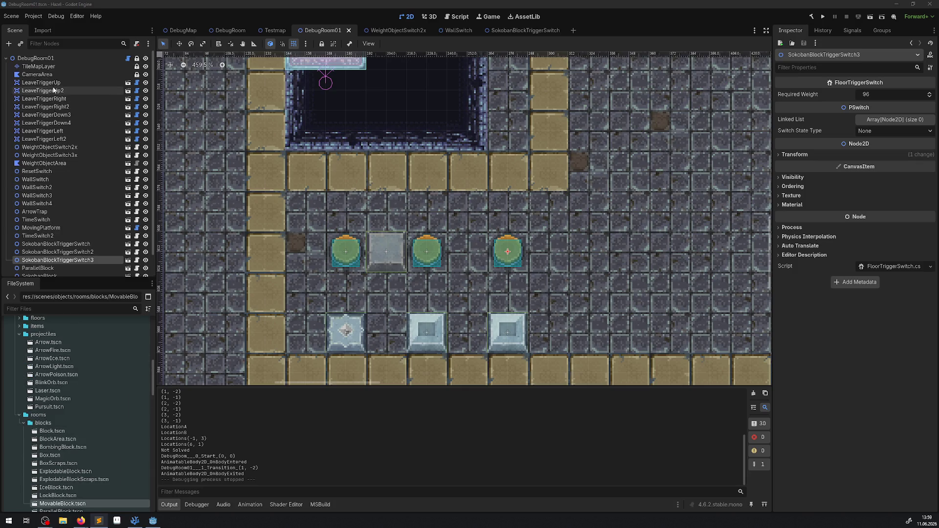
{"action": "left_click", "coordinate": [35, 59]}
{"action": "left_click", "coordinate": [9, 44]}
{"action": "type", "text": "soko"}
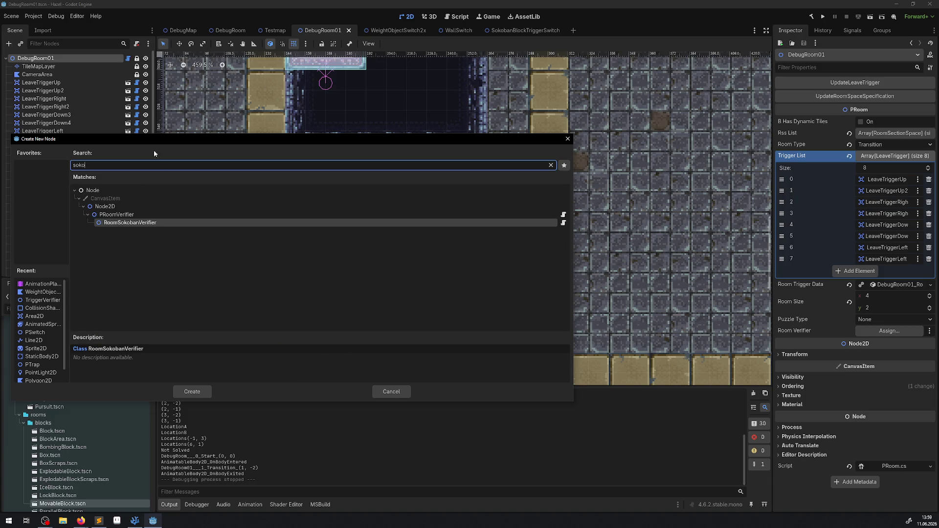
{"action": "double_click", "coordinate": [97, 221]}
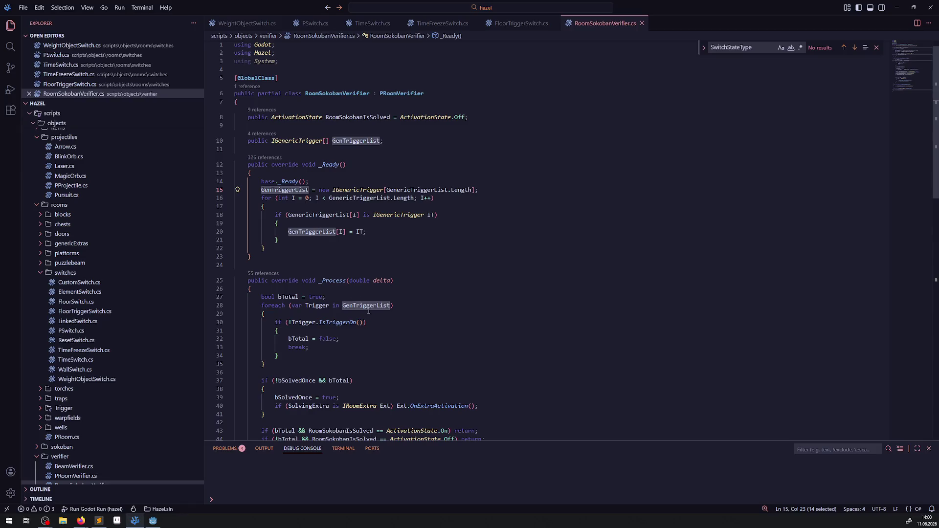
- Review RoomSokobanVerifier.cs, highlighting the IGenericTrigger usages, then close the file
{"action": "scroll", "coordinate": [398, 287], "scroll_direction": "down", "scroll_amount": 3}
{"action": "scroll", "coordinate": [398, 287], "scroll_direction": "down", "scroll_amount": 8}
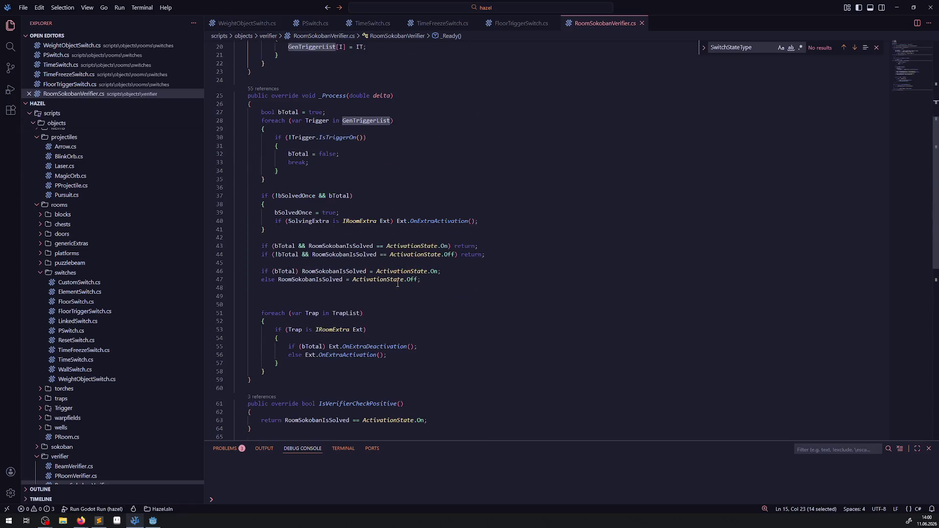
{"action": "scroll", "coordinate": [398, 283], "scroll_direction": "up", "scroll_amount": 3}
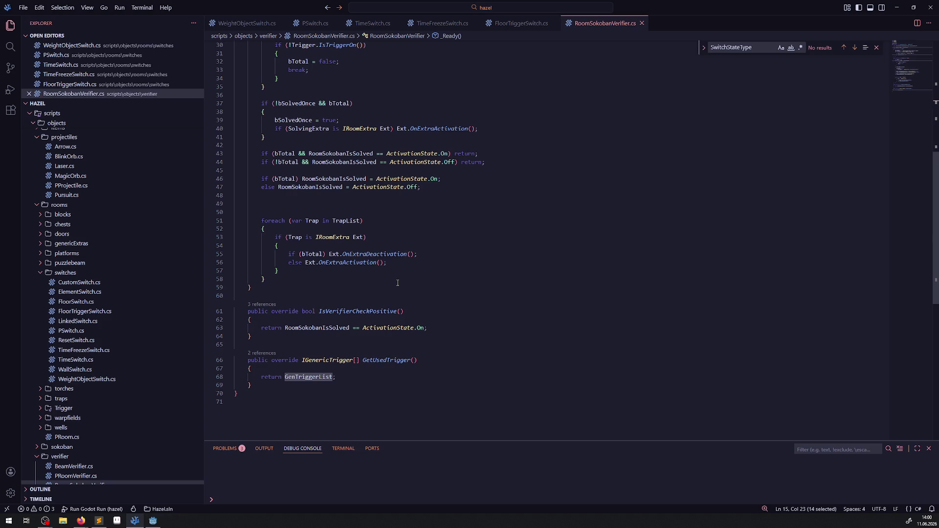
{"action": "scroll", "coordinate": [397, 283], "scroll_direction": "up", "scroll_amount": 7}
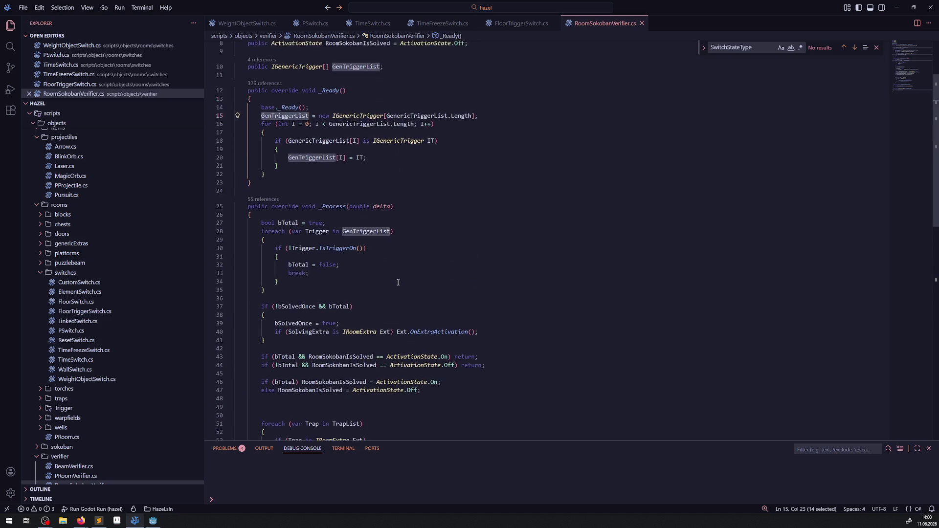
{"action": "scroll", "coordinate": [397, 283], "scroll_direction": "up", "scroll_amount": 3}
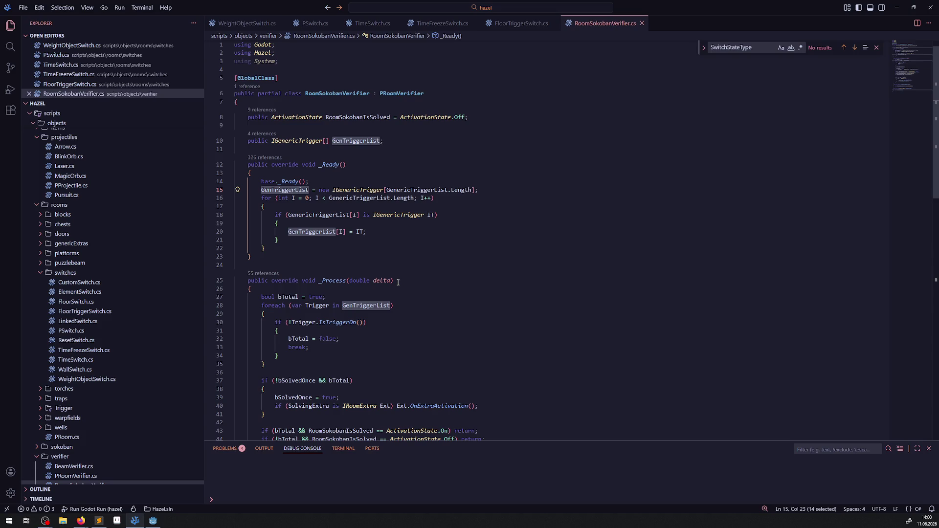
{"action": "double_click", "coordinate": [357, 190]}
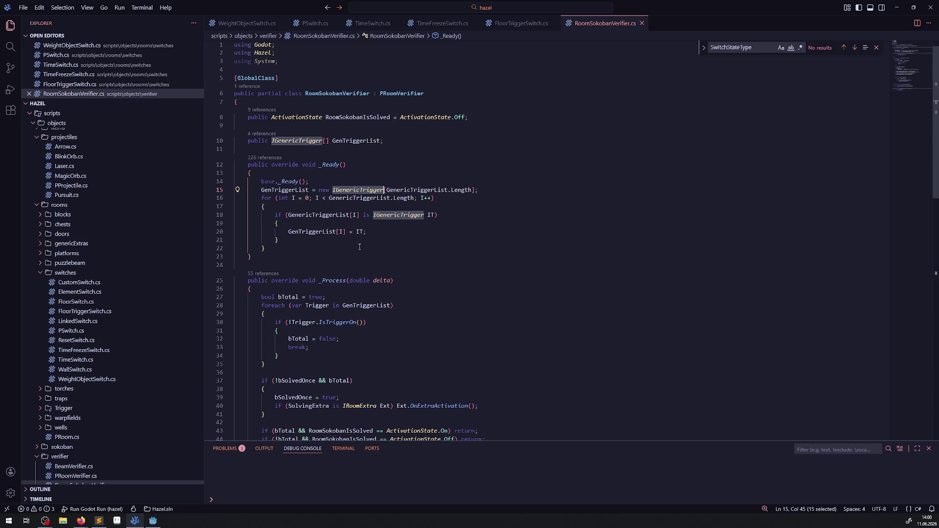
{"action": "left_click", "coordinate": [354, 268]}
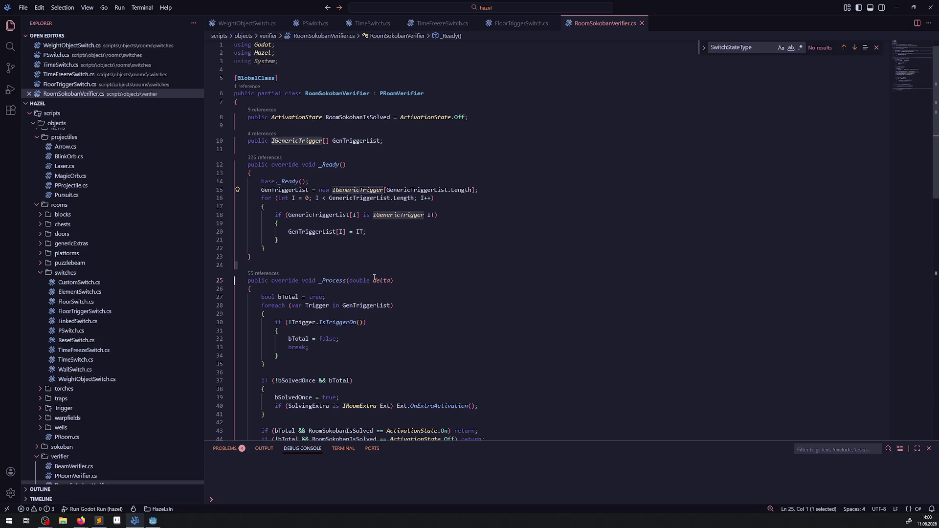
{"action": "left_click", "coordinate": [642, 24]}
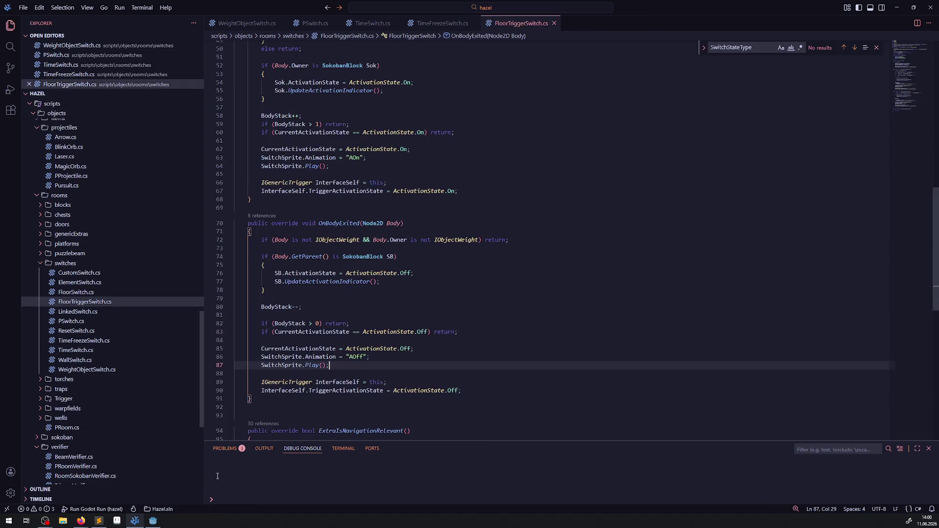
- Delete the RoomSokobanVerifier node from DebugRoom01 and save the scene
{"action": "left_click", "coordinate": [155, 522]}
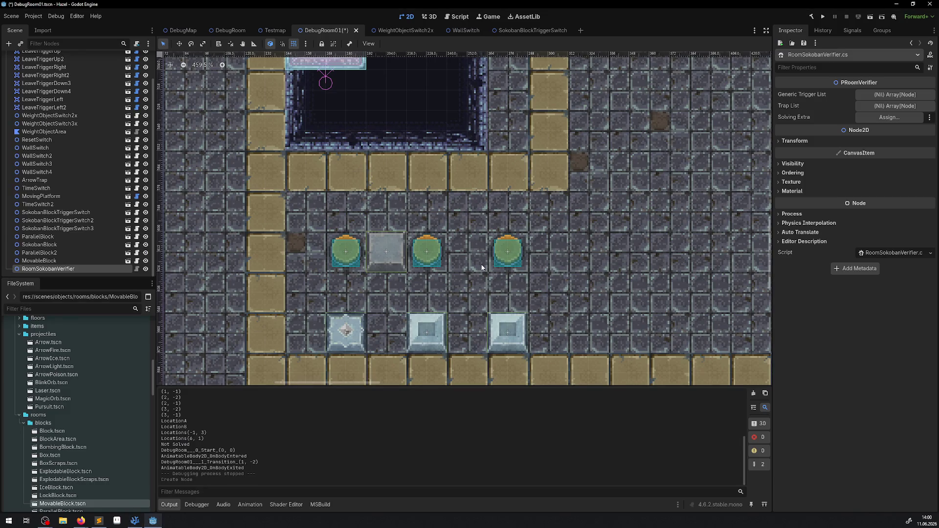
{"action": "scroll", "coordinate": [471, 255], "scroll_direction": "right", "scroll_amount": 2}
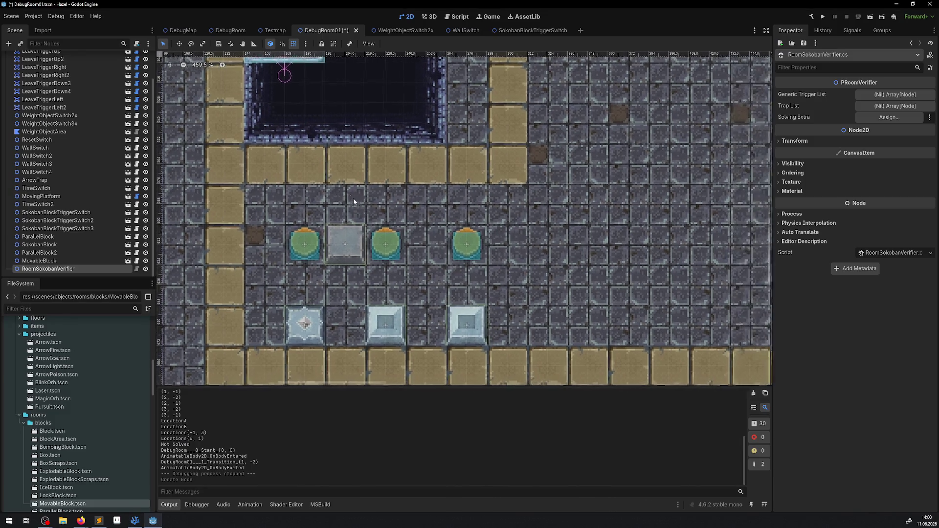
{"action": "left_click", "coordinate": [66, 269]}
{"action": "key", "text": "Delete"}
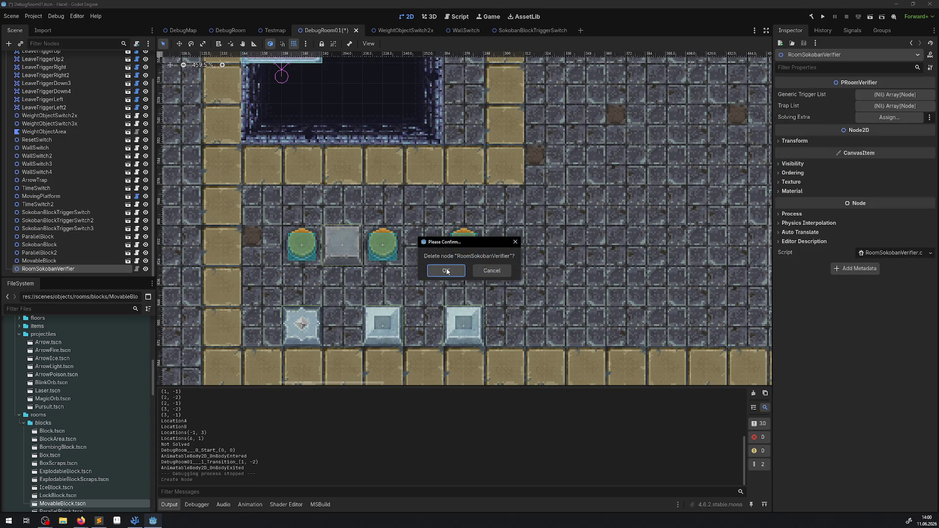
{"action": "key", "text": "Return"}
{"action": "key", "text": "ctrl+s"}
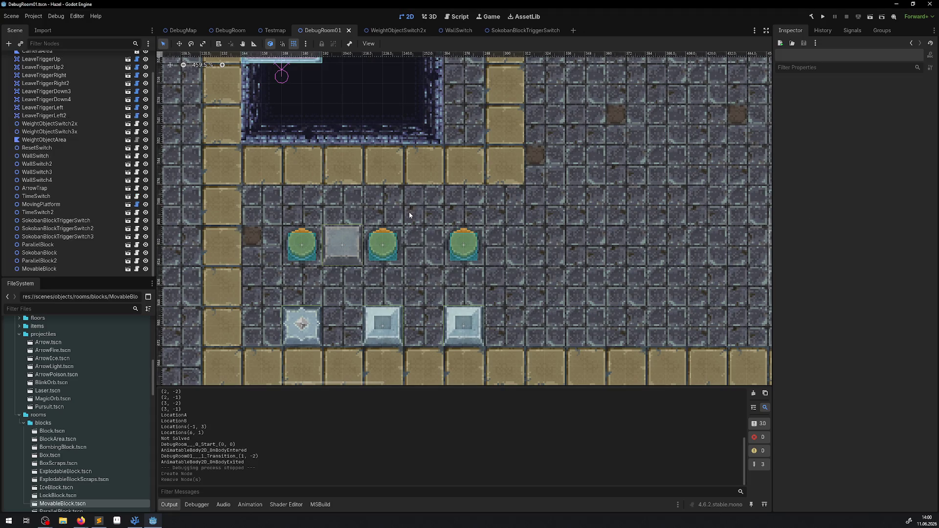
- Select the TileMapLayer node in the Scene dock for tile painting
{"action": "scroll", "coordinate": [363, 271], "scroll_direction": "down", "scroll_amount": 10}
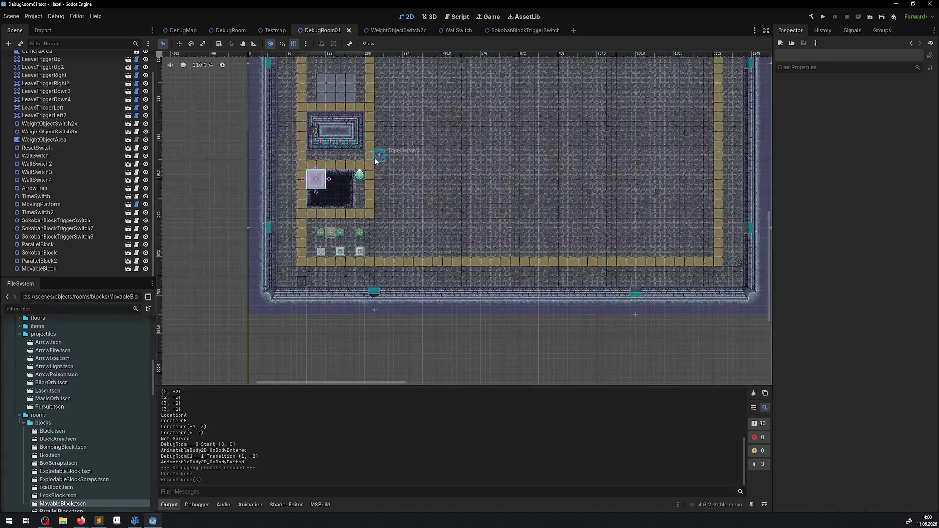
{"action": "scroll", "coordinate": [360, 245], "scroll_direction": "up", "scroll_amount": 5}
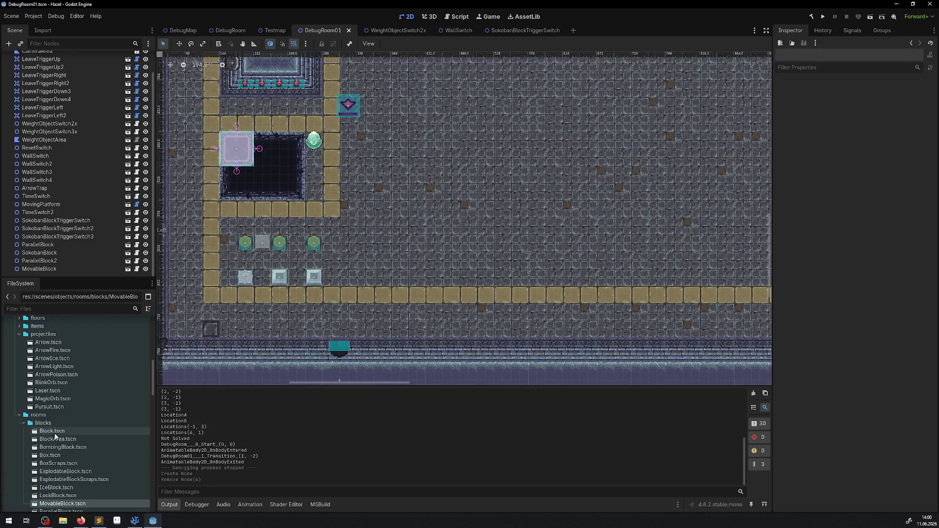
{"action": "scroll", "coordinate": [64, 387], "scroll_direction": "up", "scroll_amount": 15}
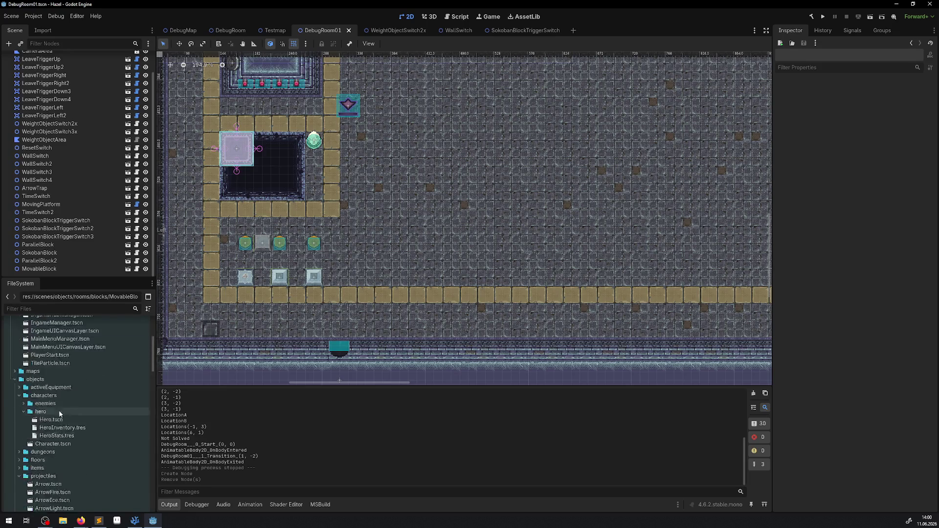
{"action": "scroll", "coordinate": [85, 127], "scroll_direction": "up", "scroll_amount": 3}
{"action": "left_click", "coordinate": [38, 66]}
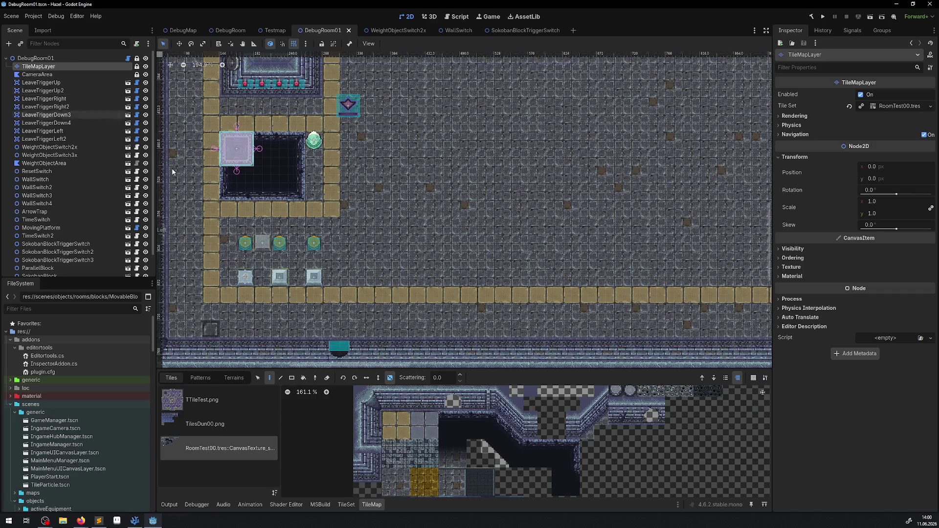
- Paint a vertical line of 2x2 sand tiles down the right side of the block puzzle
{"action": "left_click_drag", "start_coordinate": [388, 417], "coordinate": [404, 434]}
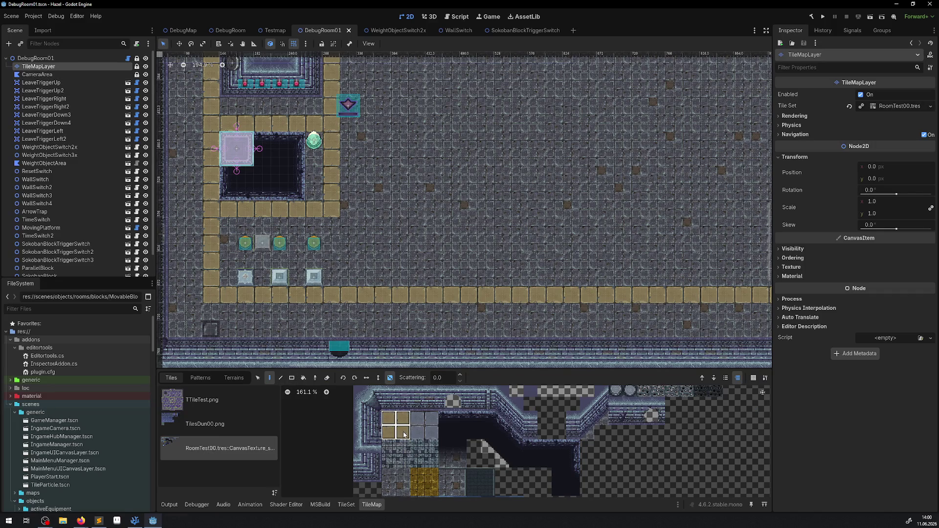
{"action": "left_click", "coordinate": [280, 378]}
{"action": "left_click_drag", "start_coordinate": [332, 226], "coordinate": [332, 281]}
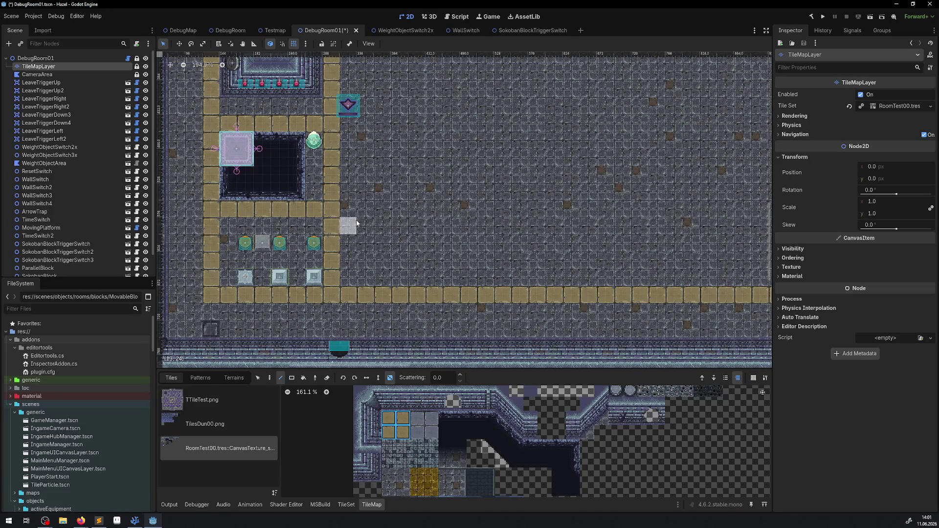
- Collapse the blocks, chests and platforms folders in the FileSystem dock
{"action": "scroll", "coordinate": [364, 196], "scroll_direction": "down", "scroll_amount": 5}
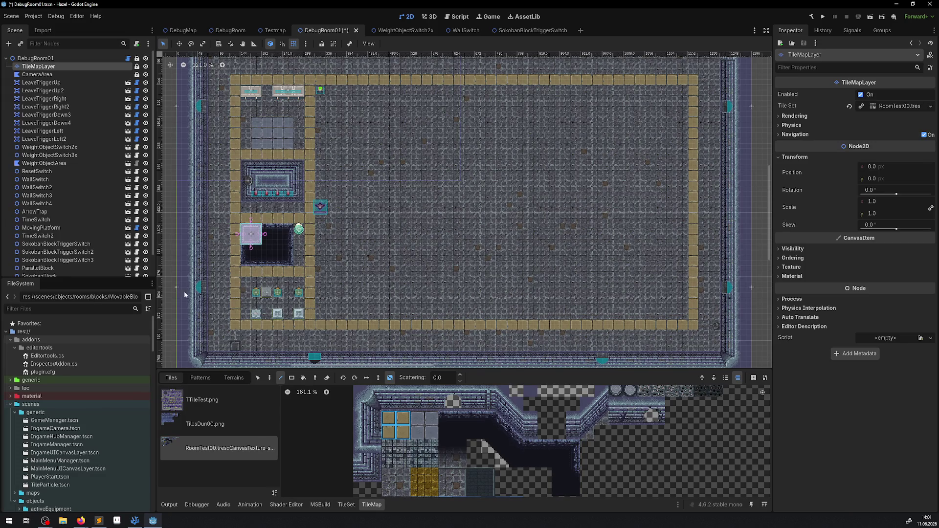
{"action": "scroll", "coordinate": [59, 476], "scroll_direction": "down", "scroll_amount": 10}
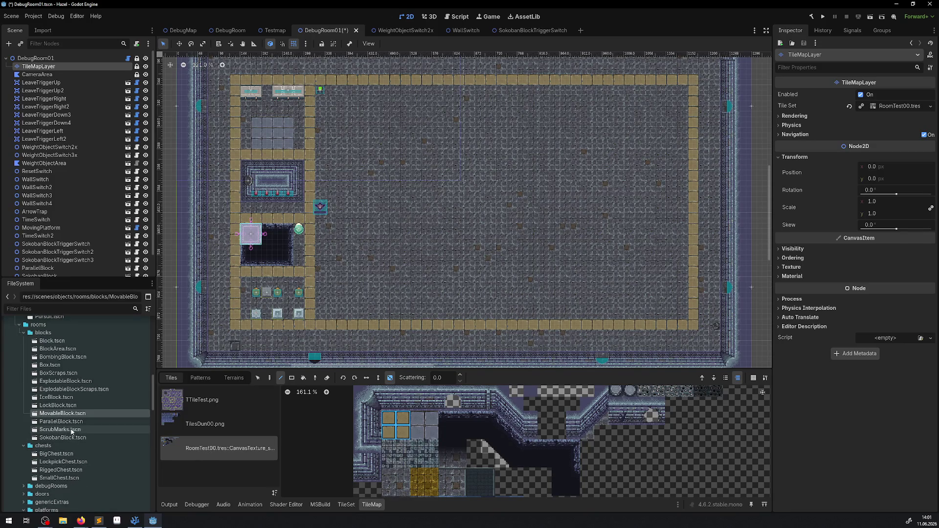
{"action": "left_click", "coordinate": [23, 333]}
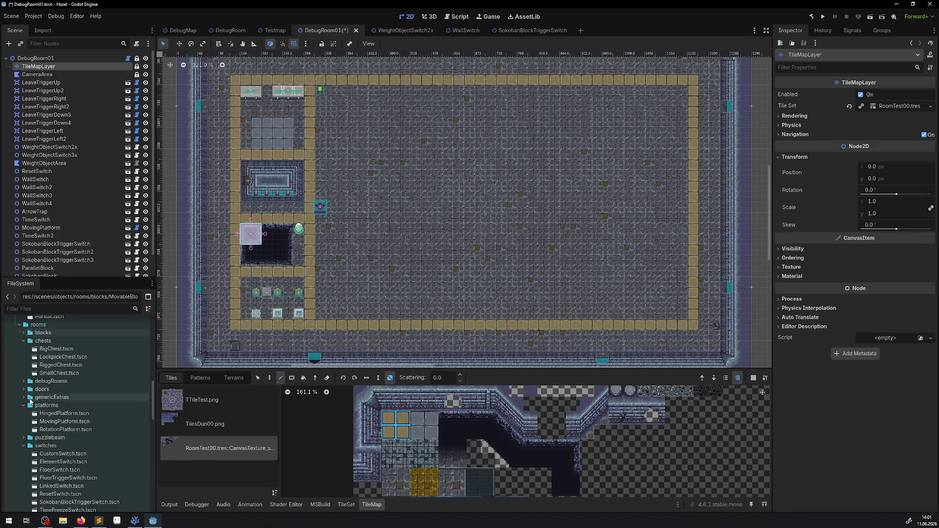
{"action": "left_click", "coordinate": [23, 405]}
{"action": "left_click", "coordinate": [23, 341]}
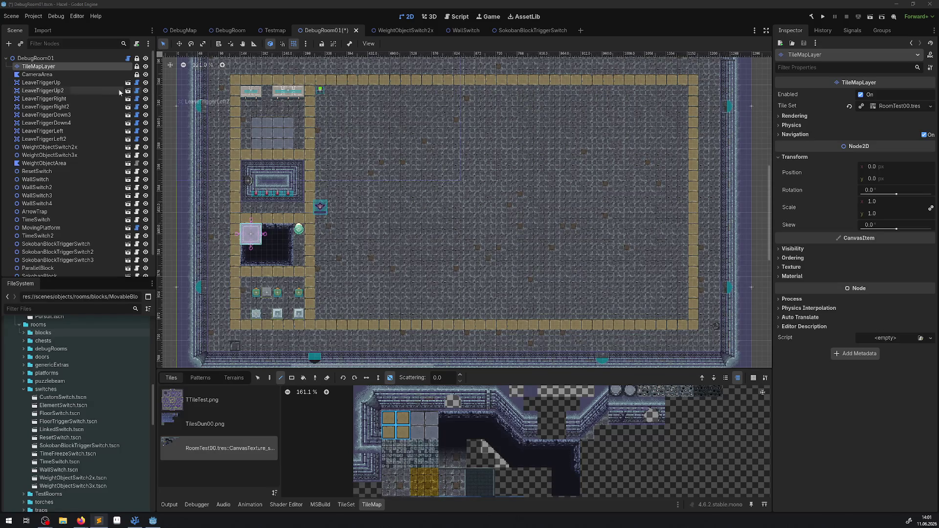
- Select the ResetSwitch node in the room and open its ResetSwitch.cs script
{"action": "left_click", "coordinate": [171, 113]}
{"action": "left_click", "coordinate": [321, 89]}
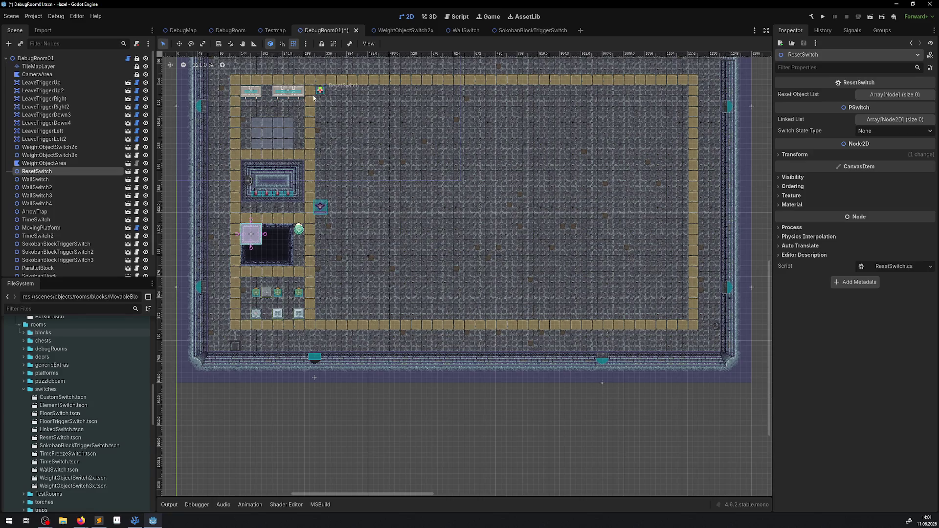
{"action": "key", "text": "alt+Tab"}
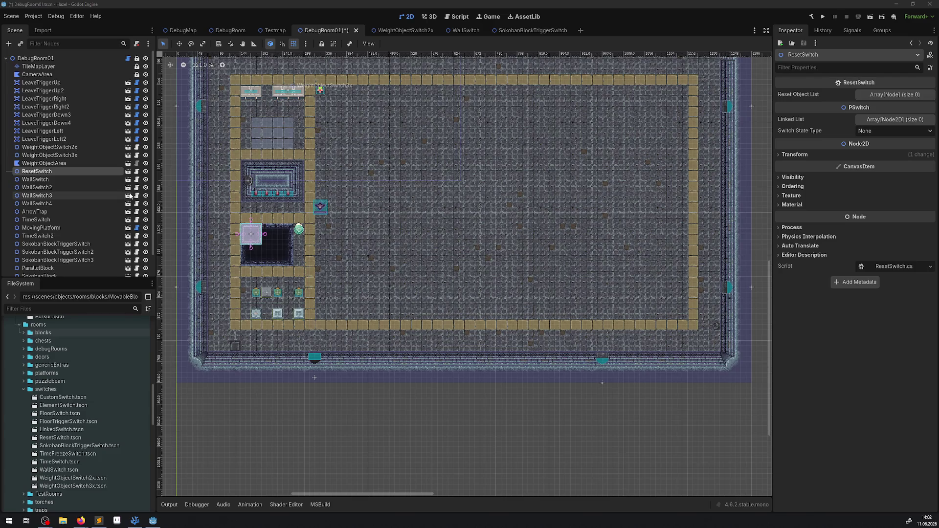
{"action": "left_click", "coordinate": [136, 172]}
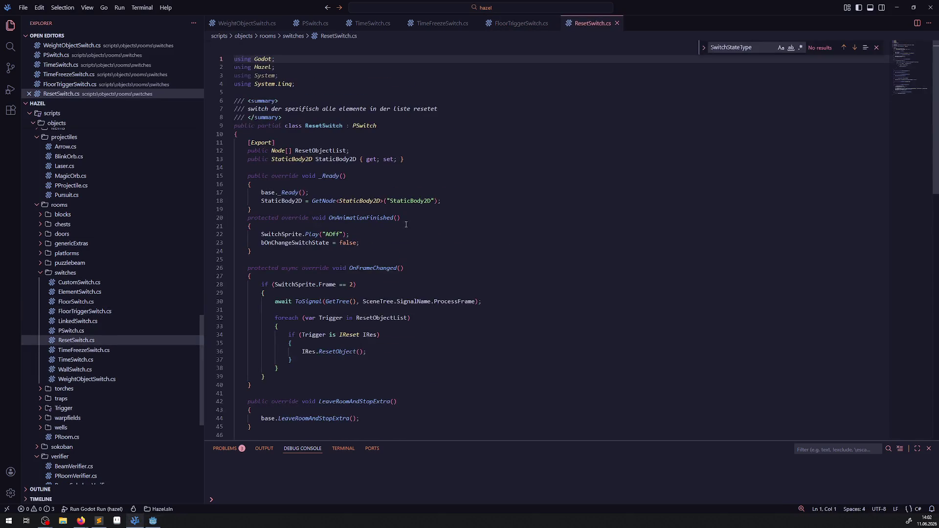
- Fold ExtraIsGenericInteractable, add a blank line after the PlayResetAnimation call, and fold OnBodyExited
{"action": "scroll", "coordinate": [441, 245], "scroll_direction": "down", "scroll_amount": 14}
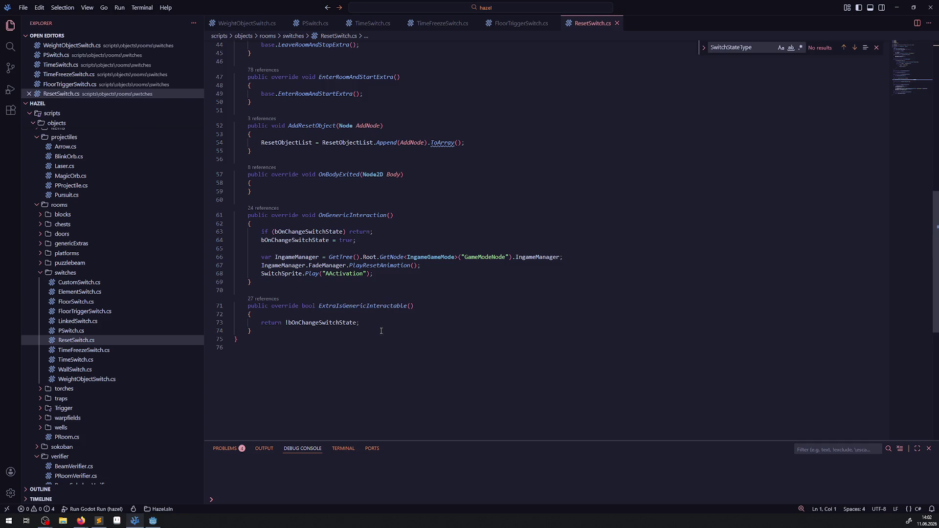
{"action": "double_click", "coordinate": [335, 330]}
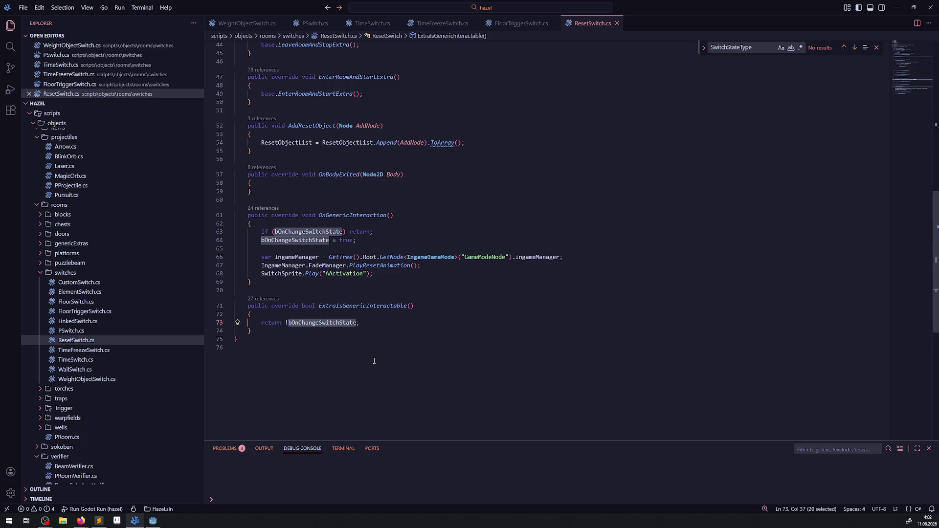
{"action": "left_click", "coordinate": [229, 306]}
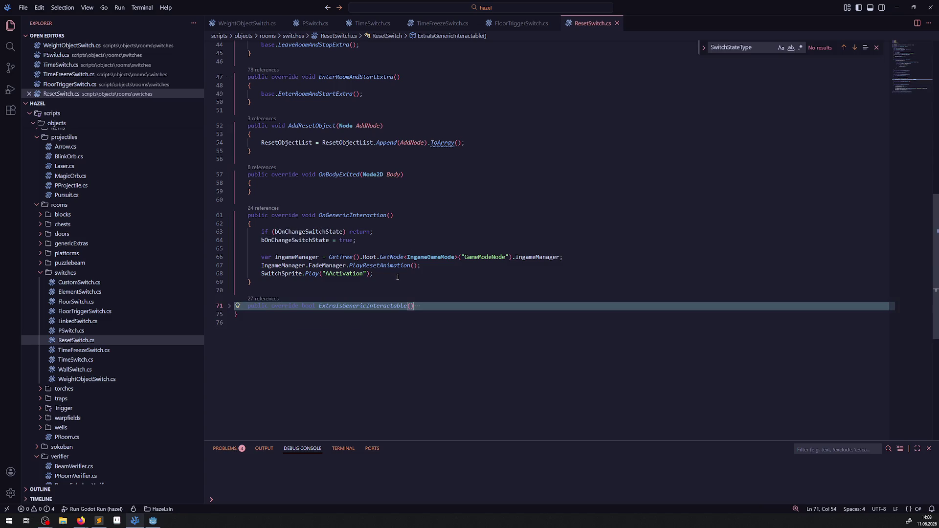
{"action": "double_click", "coordinate": [372, 267]}
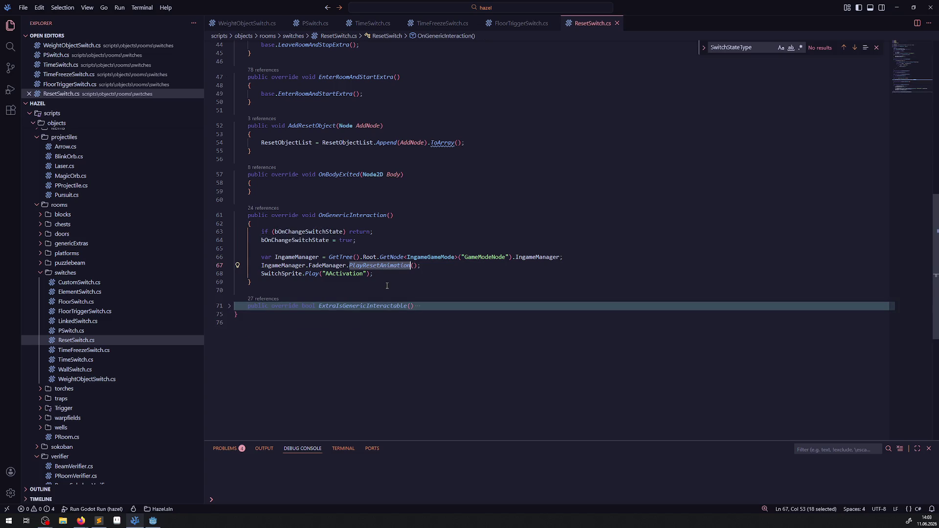
{"action": "left_click", "coordinate": [433, 269]}
{"action": "key", "text": "Return"}
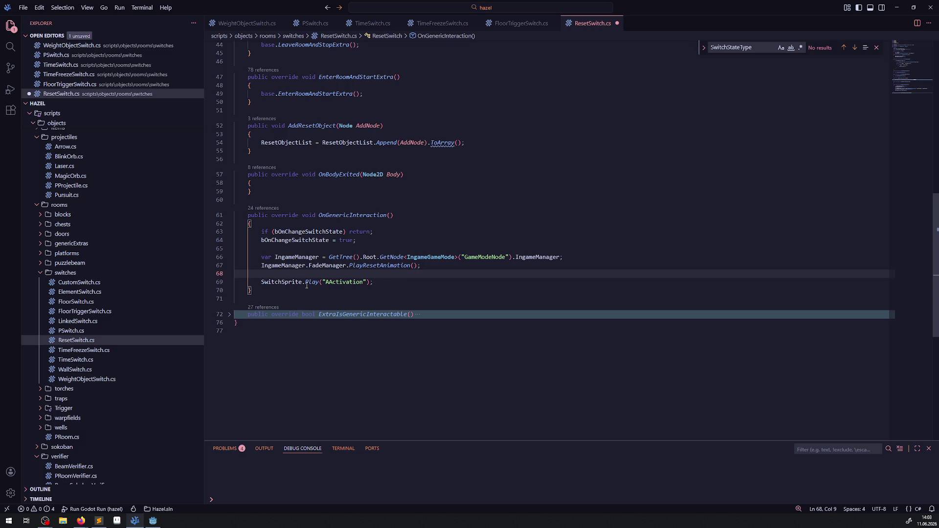
{"action": "mouse_move", "coordinate": [307, 285]}
{"action": "key", "text": "Down"}
{"action": "key", "text": "Down"}
{"action": "key", "text": "Down"}
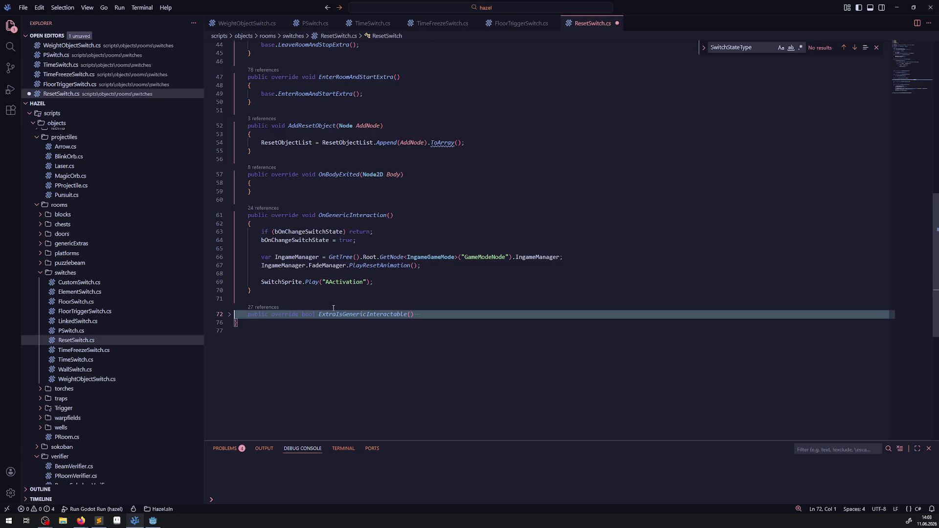
{"action": "scroll", "coordinate": [297, 254], "scroll_direction": "up", "scroll_amount": 3}
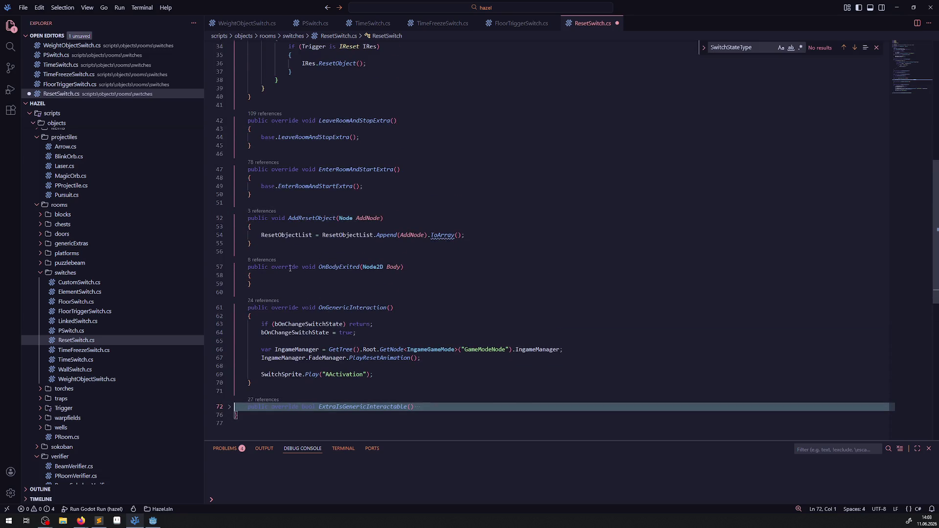
{"action": "left_click", "coordinate": [231, 270]}
- Delete the folded empty OnBodyExited method and save ResetSwitch.cs
{"action": "scroll", "coordinate": [396, 284], "scroll_direction": "up", "scroll_amount": 7}
{"action": "scroll", "coordinate": [396, 285], "scroll_direction": "up", "scroll_amount": 3}
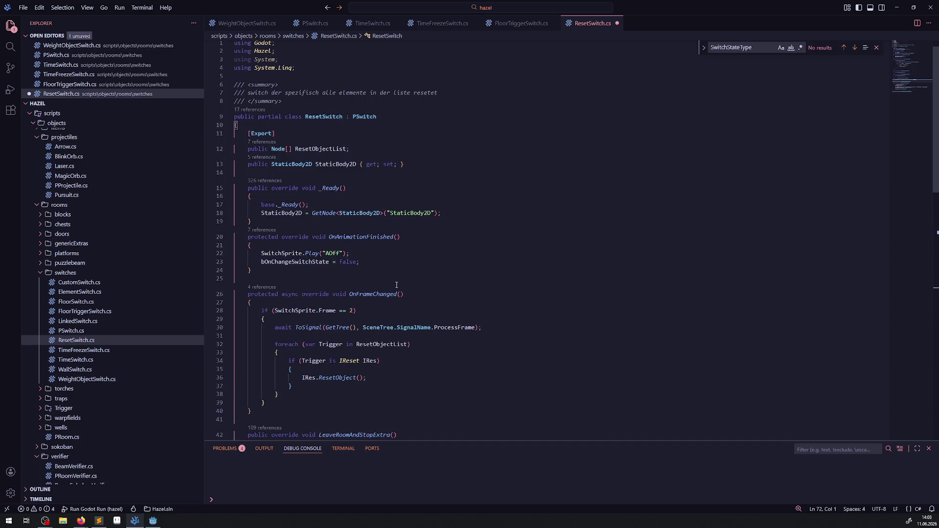
{"action": "scroll", "coordinate": [405, 274], "scroll_direction": "down", "scroll_amount": 5}
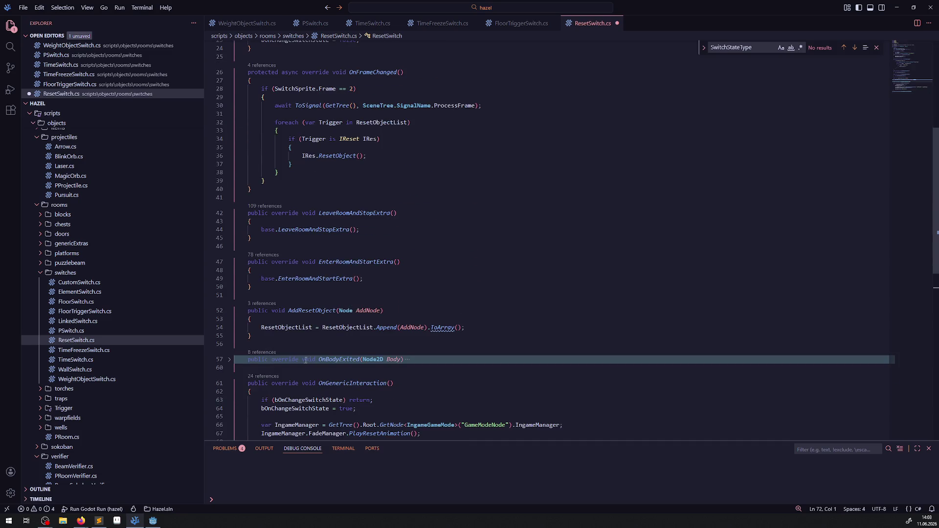
{"action": "left_click_drag", "start_coordinate": [235, 368], "coordinate": [235, 345]}
{"action": "key", "text": "BackSpace"}
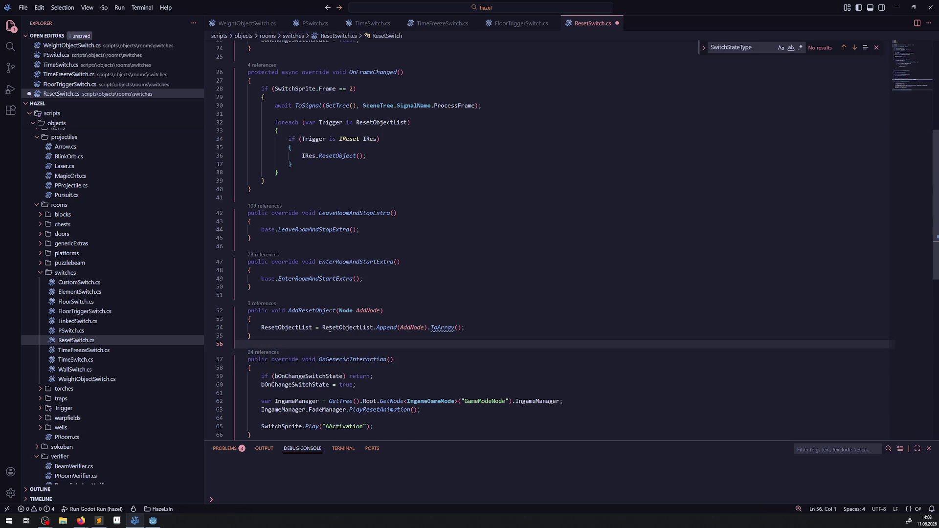
{"action": "key", "text": "ctrl+s"}
- Inspect the AddResetObject line and highlight the uses of ResetObjectList
{"action": "mouse_move", "coordinate": [324, 326]}
{"action": "left_click", "coordinate": [388, 330]}
{"action": "key", "text": "End"}
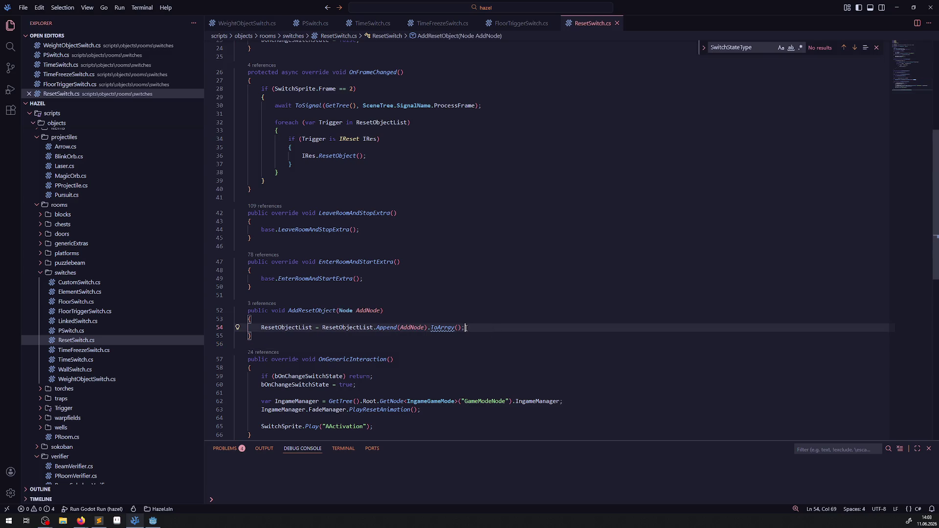
{"action": "mouse_move", "coordinate": [443, 327]}
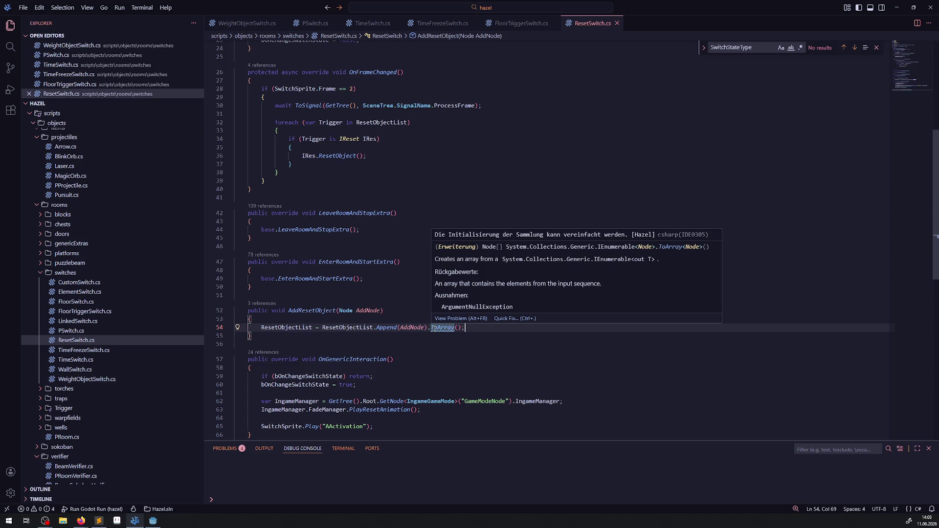
{"action": "left_click", "coordinate": [357, 328]}
{"action": "left_click", "coordinate": [360, 345]}
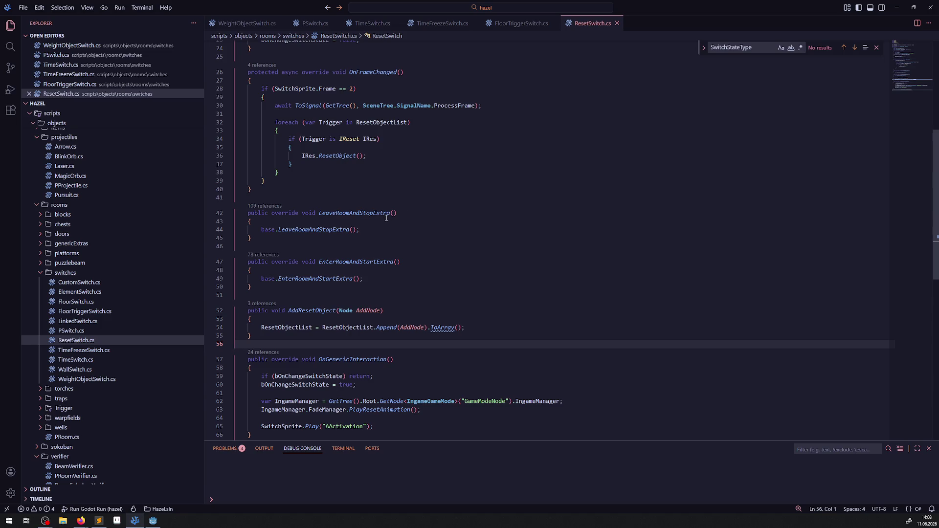
- Review the OnFrameChanged body, including the await ToSignal line and the frame-check block
{"action": "mouse_move", "coordinate": [386, 216]}
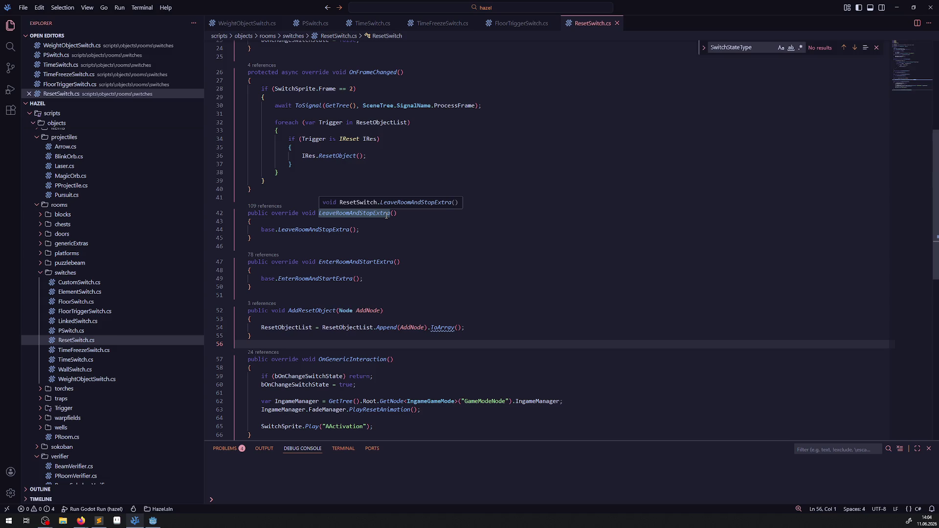
{"action": "scroll", "coordinate": [371, 243], "scroll_direction": "up", "scroll_amount": 4}
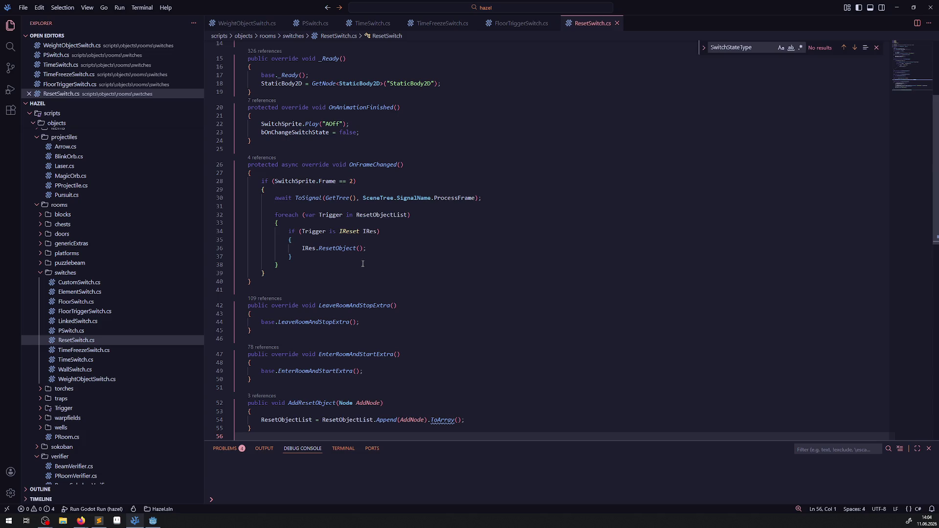
{"action": "mouse_move", "coordinate": [351, 285]}
{"action": "left_mouse_down"}
{"action": "mouse_move", "coordinate": [274, 216]}
{"action": "mouse_move", "coordinate": [250, 167]}
{"action": "left_mouse_up"}
{"action": "left_click", "coordinate": [291, 209]}
{"action": "key", "text": "shift+Up"}
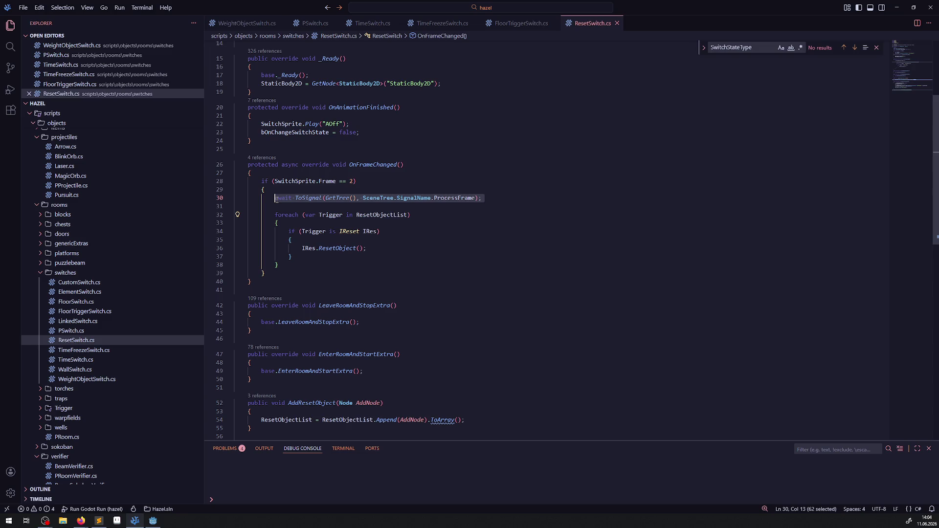
{"action": "key", "text": "shift+Down"}
{"action": "mouse_move", "coordinate": [332, 199]}
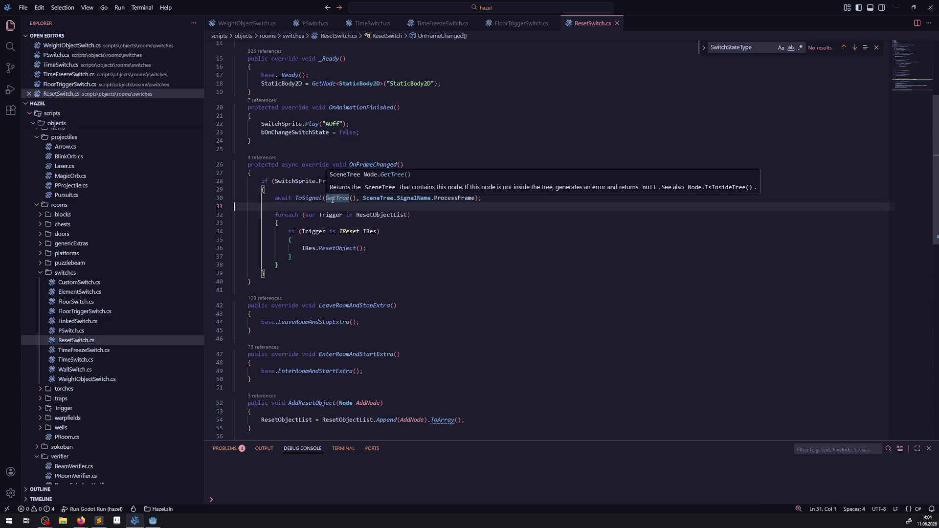
{"action": "left_click_drag", "start_coordinate": [437, 220], "coordinate": [413, 189]}
{"action": "left_click", "coordinate": [414, 188]}
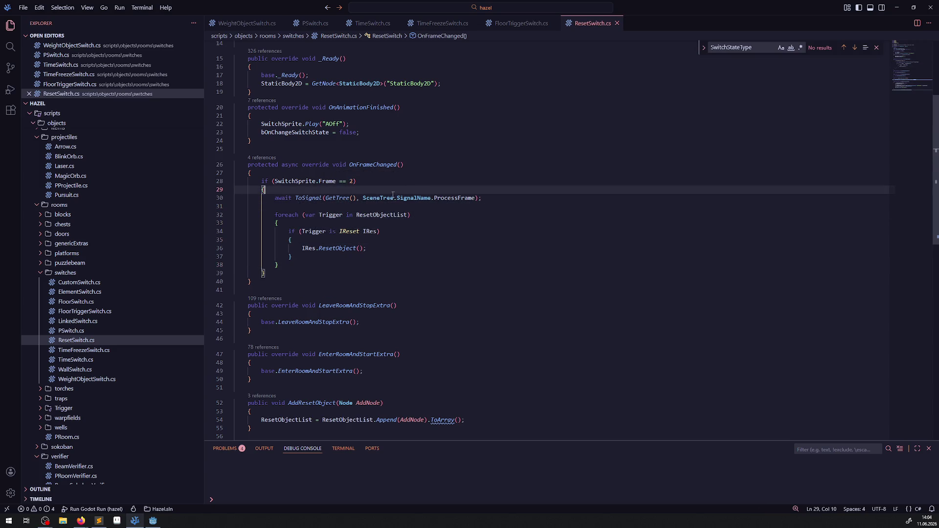
{"action": "scroll", "coordinate": [376, 201], "scroll_direction": "up", "scroll_amount": 3}
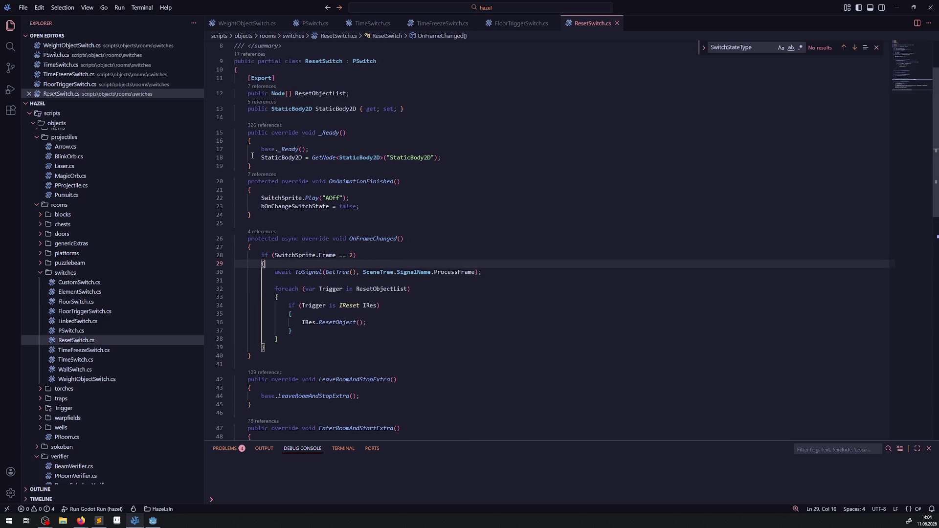
- Fold the _Ready and OnAnimationFinished methods and select the StaticBody2D property name
{"action": "left_click", "coordinate": [229, 181]}
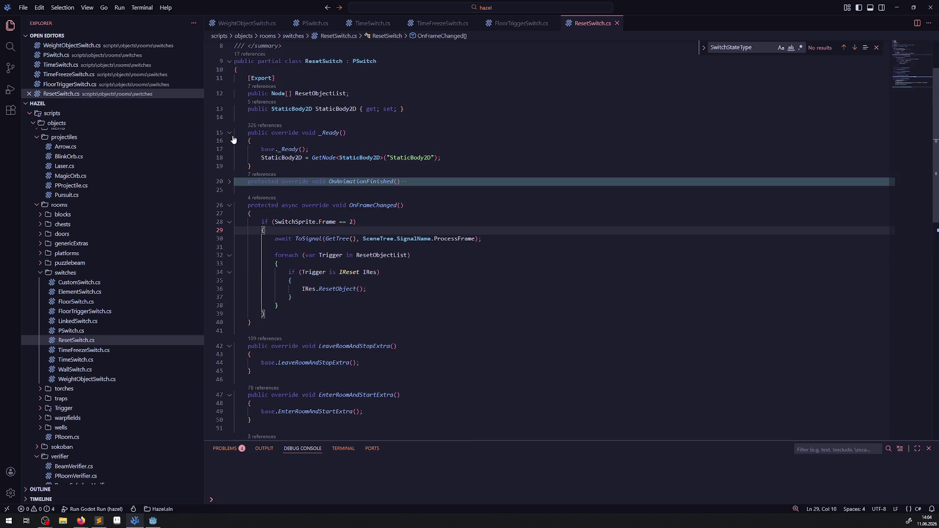
{"action": "left_click", "coordinate": [230, 135]}
{"action": "double_click", "coordinate": [337, 109]}
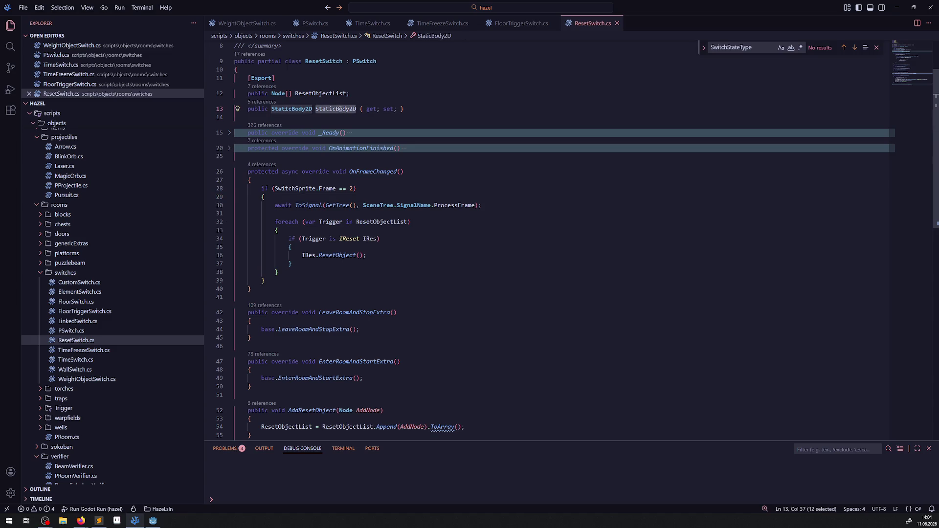
- Check the StaticBody2D references, then delete the StaticBody2D property line
{"action": "left_click", "coordinate": [263, 103]}
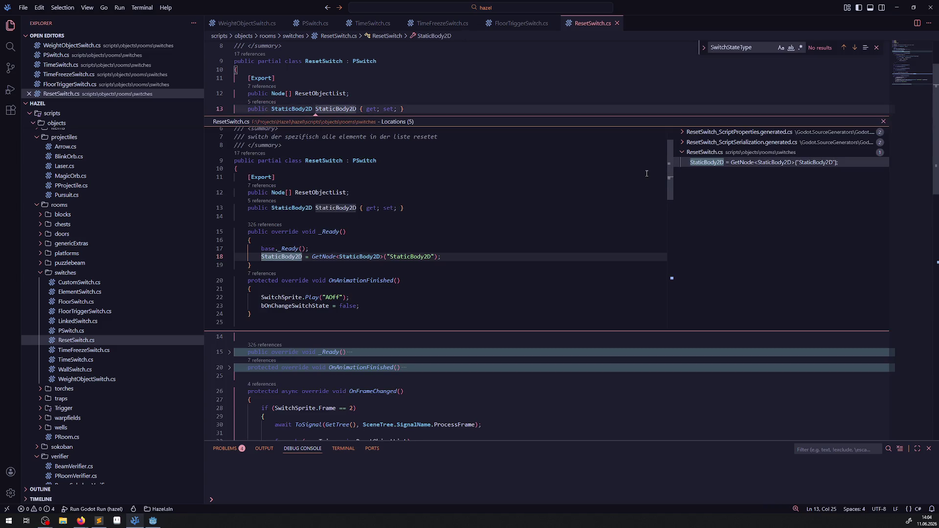
{"action": "left_click", "coordinate": [884, 122]}
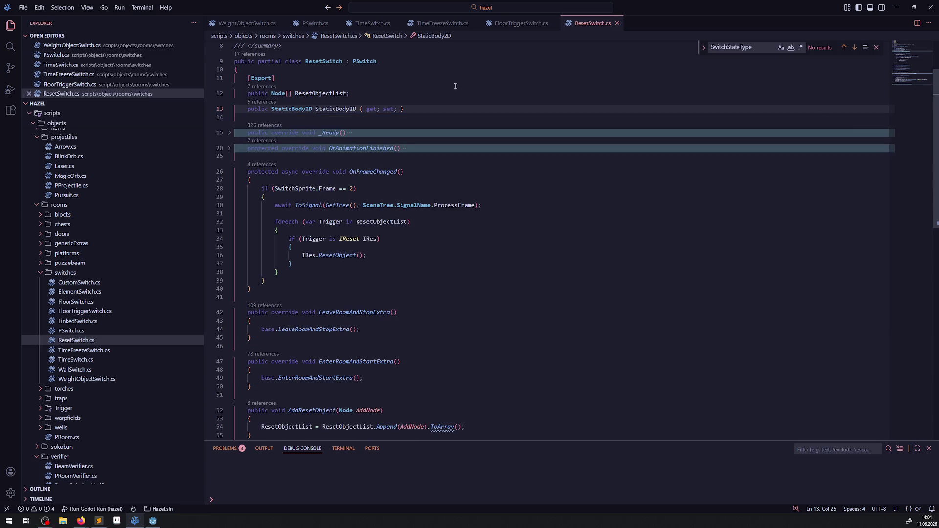
{"action": "left_click_drag", "start_coordinate": [414, 106], "coordinate": [235, 108]}
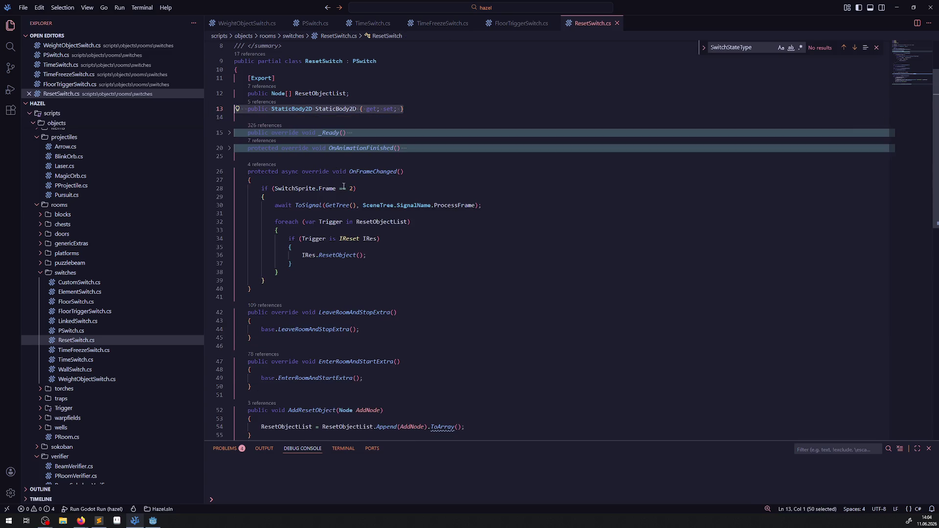
{"action": "key", "text": "BackSpace"}
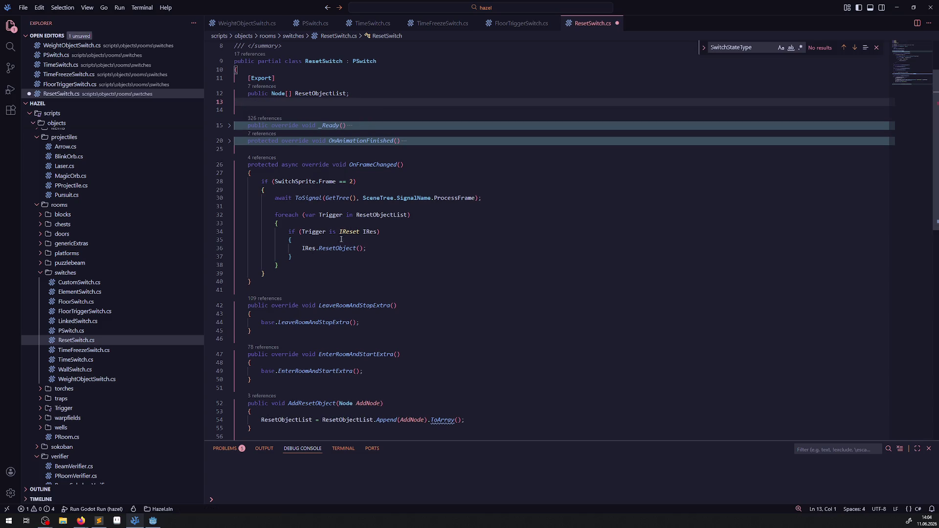
- Remove the StaticBody2D assignment from _Ready, refold it, and save ResetSwitch.cs
{"action": "left_click", "coordinate": [230, 125]}
{"action": "left_click_drag", "start_coordinate": [466, 151], "coordinate": [234, 151]}
{"action": "key", "text": "BackSpace"}
{"action": "key", "text": "BackSpace"}
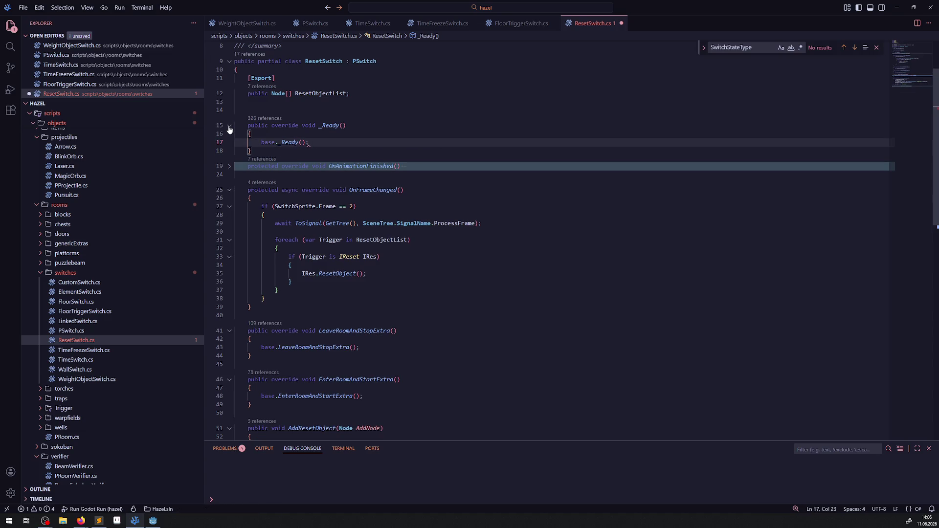
{"action": "left_click", "coordinate": [229, 125]}
{"action": "left_click", "coordinate": [343, 206]}
{"action": "key", "text": "ctrl+s"}
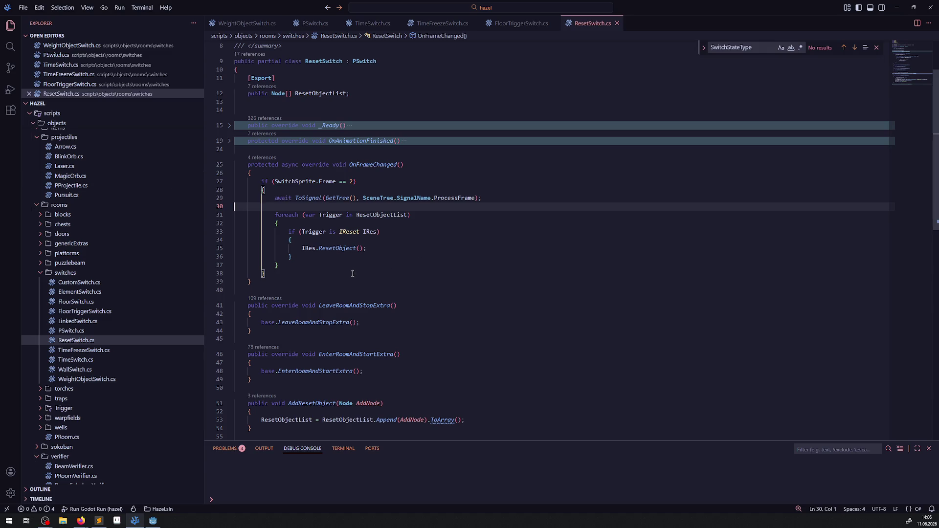
- Go to the PlayResetAnimation definition in FadeManager.cs, then return to Godot
{"action": "scroll", "coordinate": [376, 272], "scroll_direction": "down", "scroll_amount": 3}
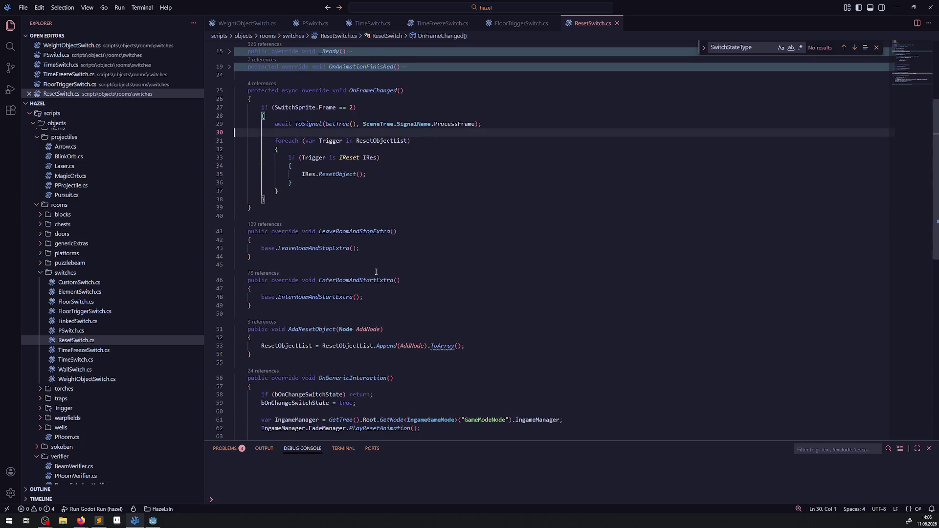
{"action": "scroll", "coordinate": [376, 272], "scroll_direction": "down", "scroll_amount": 3}
{"action": "scroll", "coordinate": [401, 265], "scroll_direction": "down", "scroll_amount": 2}
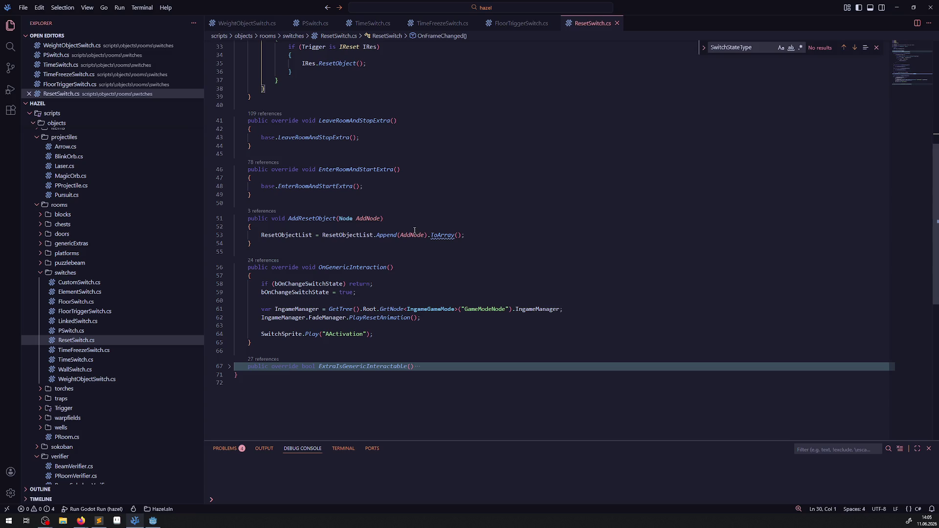
{"action": "left_click", "coordinate": [390, 318]}
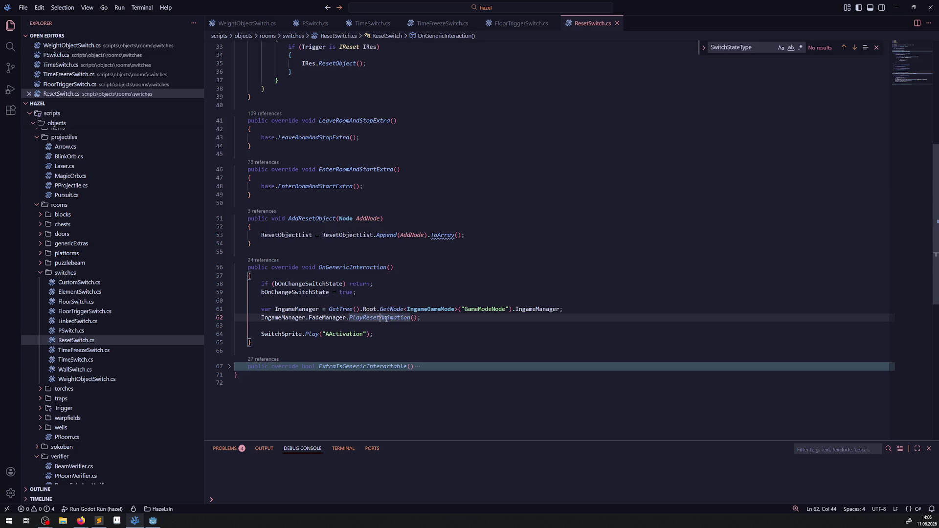
{"action": "right_click", "coordinate": [390, 318]}
{"action": "left_click", "coordinate": [451, 92]}
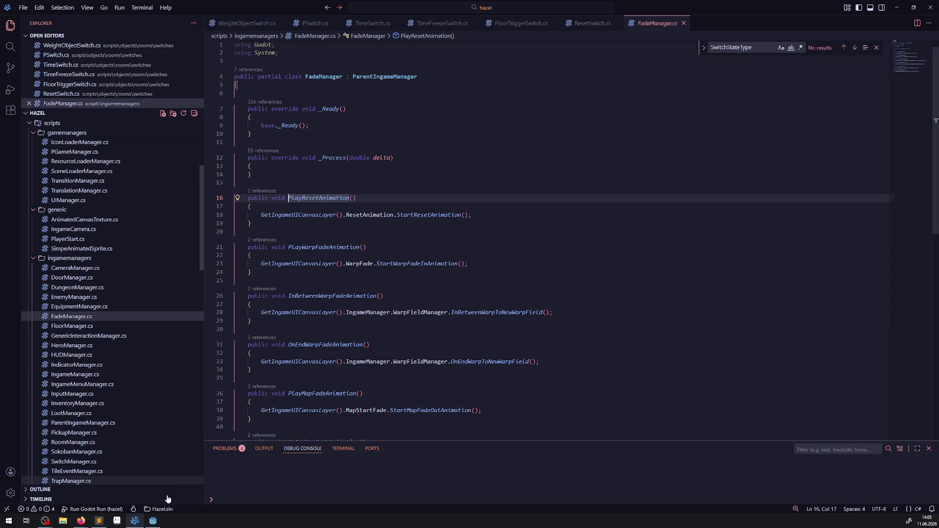
{"action": "left_click", "coordinate": [153, 522]}
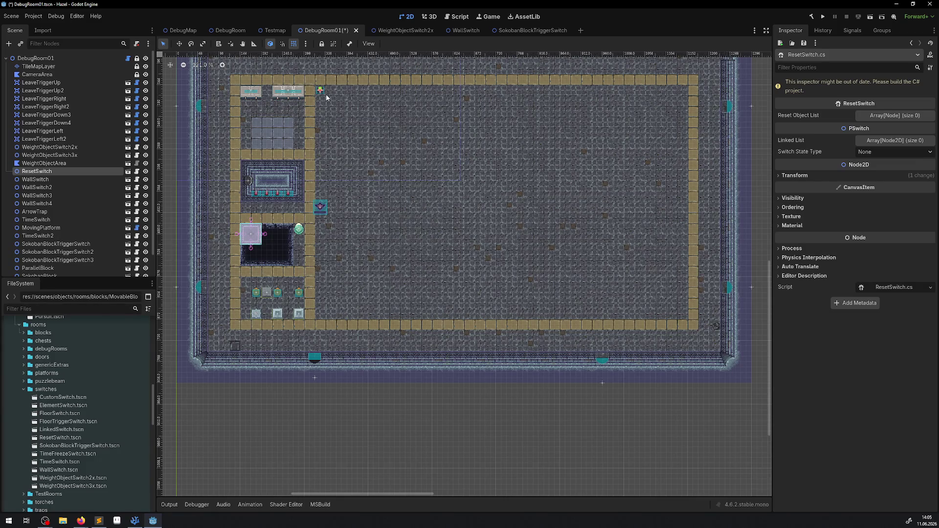
- Drag the ResetSwitch onto the sand-coloured path tiles and save DebugRoom01
{"action": "mouse_move", "coordinate": [320, 92]}
{"action": "left_mouse_down"}
{"action": "mouse_move", "coordinate": [324, 338]}
{"action": "mouse_move", "coordinate": [316, 340]}
{"action": "mouse_move", "coordinate": [585, 341]}
{"action": "mouse_move", "coordinate": [311, 338]}
{"action": "left_mouse_up"}
{"action": "scroll", "coordinate": [293, 339], "scroll_direction": "up", "scroll_amount": 5}
{"action": "scroll", "coordinate": [273, 325], "scroll_direction": "up", "scroll_amount": 7}
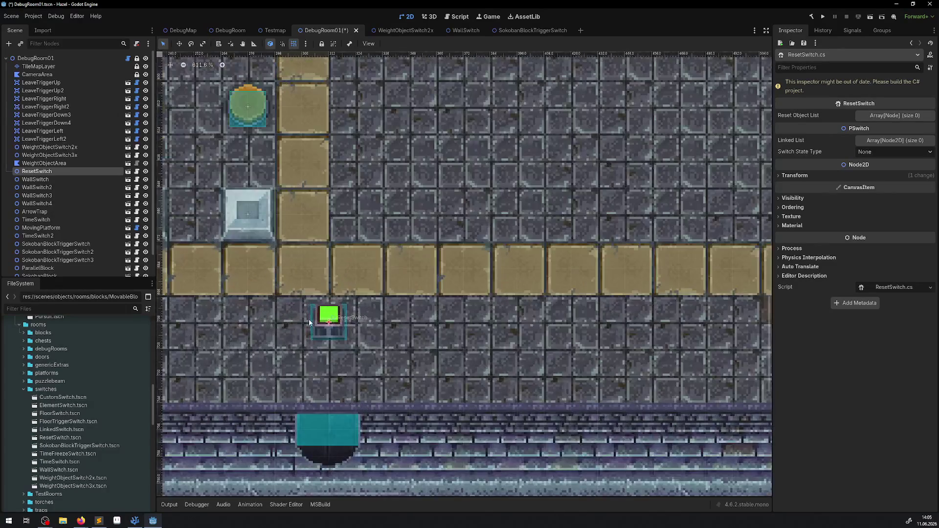
{"action": "mouse_move", "coordinate": [335, 314]}
{"action": "left_mouse_down"}
{"action": "mouse_move", "coordinate": [420, 312]}
{"action": "mouse_move", "coordinate": [419, 267]}
{"action": "mouse_move", "coordinate": [365, 268]}
{"action": "left_mouse_up"}
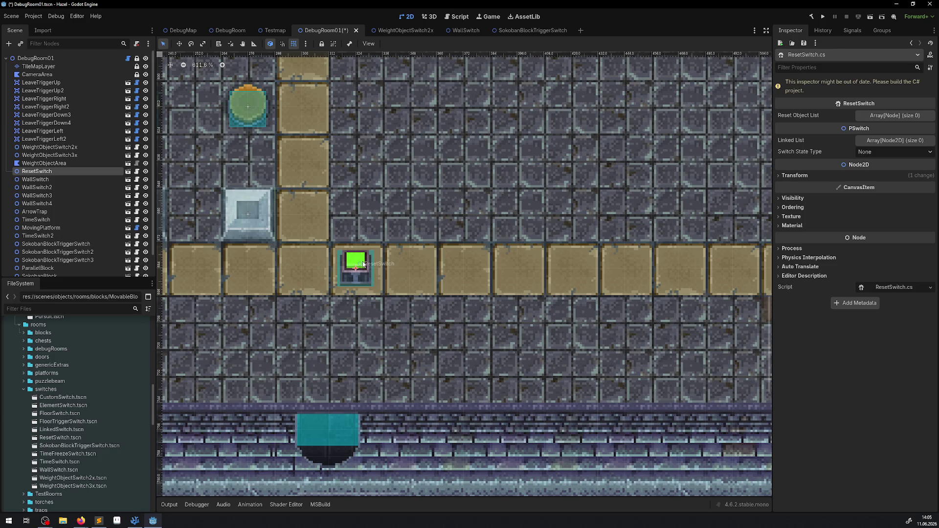
{"action": "scroll", "coordinate": [364, 267], "scroll_direction": "down", "scroll_amount": 8}
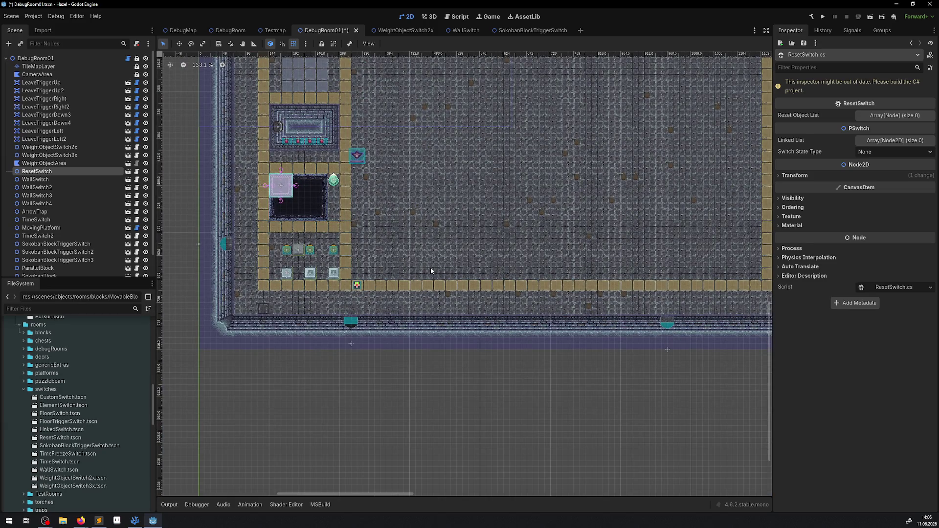
{"action": "scroll", "coordinate": [365, 269], "scroll_direction": "up", "scroll_amount": 8}
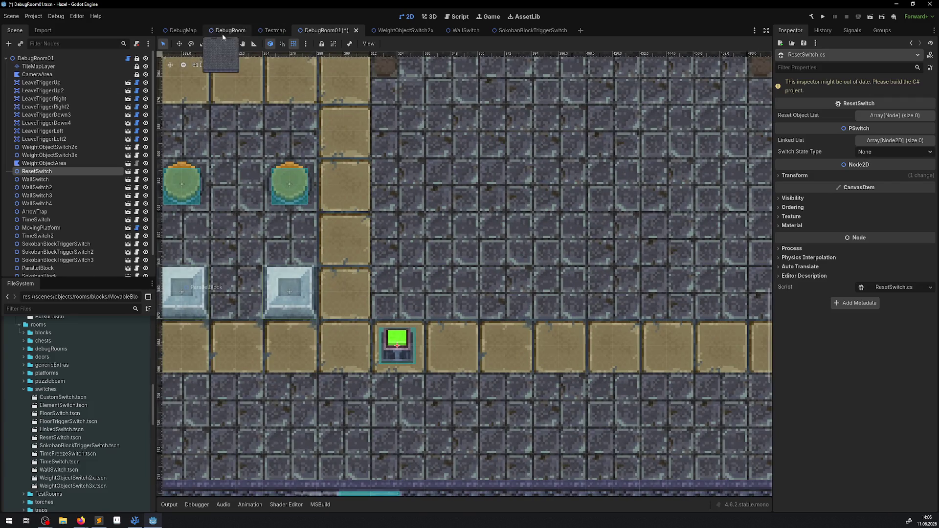
{"action": "key", "text": "ctrl+s"}
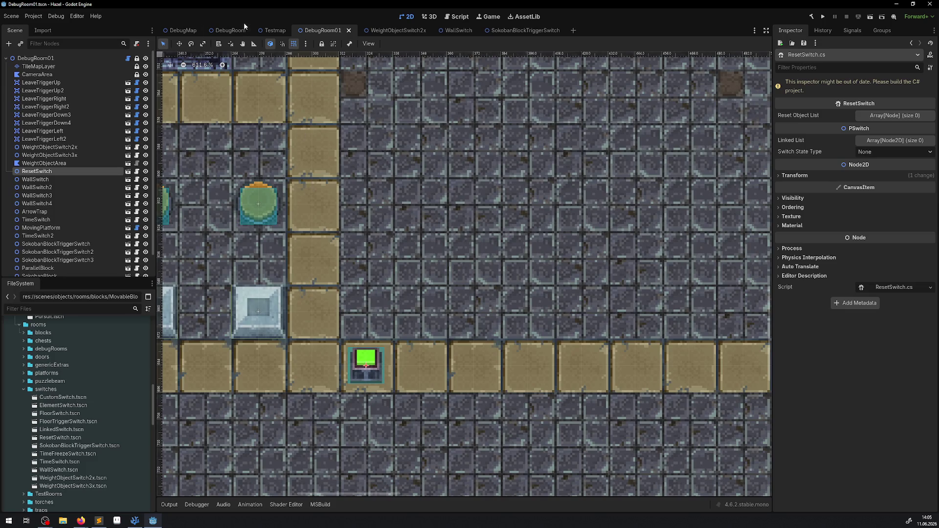
{"action": "left_click", "coordinate": [234, 31]}
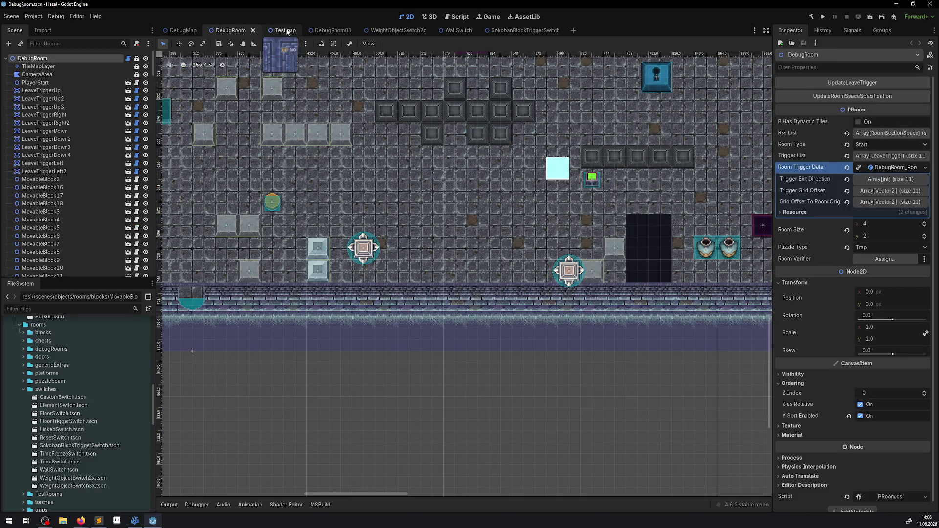
- Look through the DebugRoom, Testmap and DebugMap scene tabs
{"action": "left_click", "coordinate": [287, 31]}
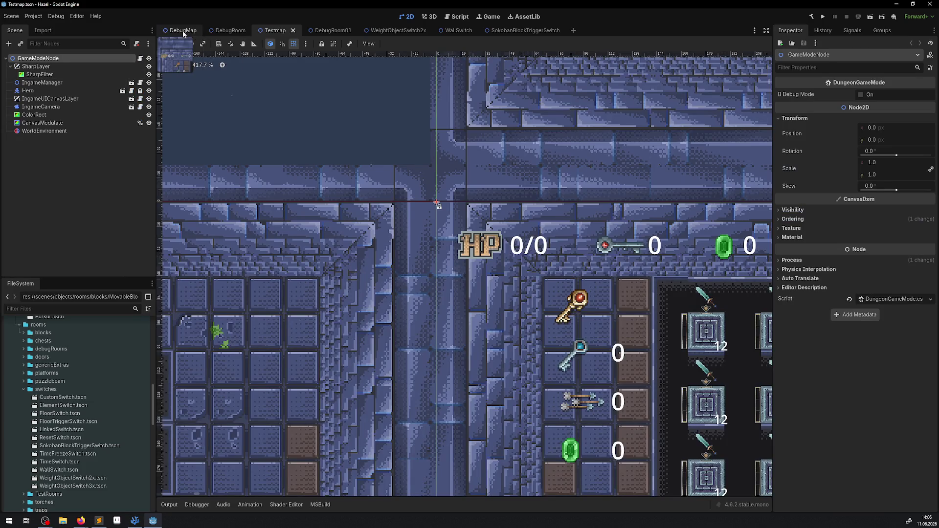
{"action": "left_click", "coordinate": [181, 30]}
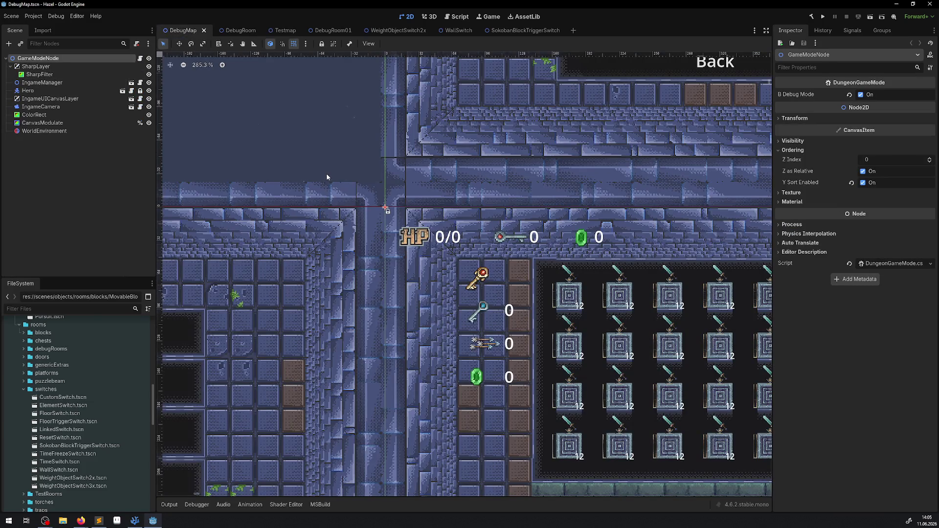
{"action": "scroll", "coordinate": [327, 169], "scroll_direction": "down", "scroll_amount": 6}
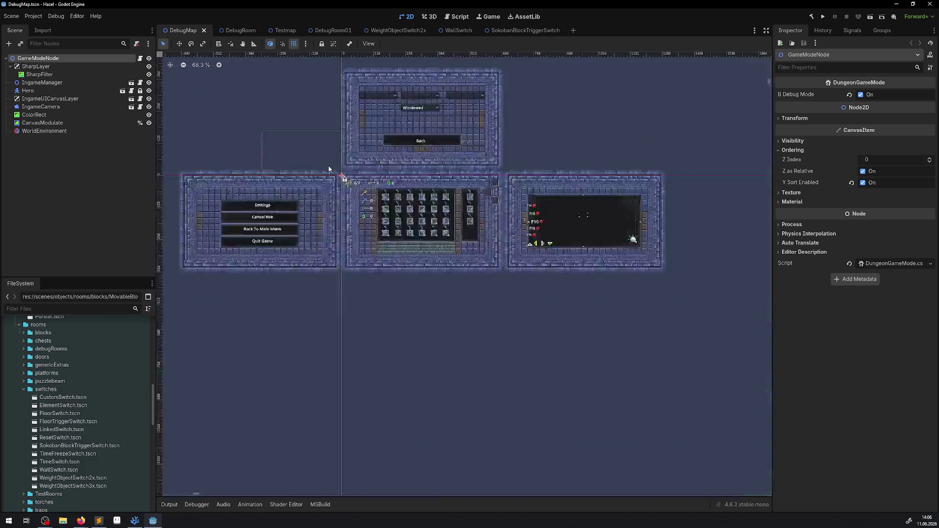
{"action": "left_click", "coordinate": [277, 30]}
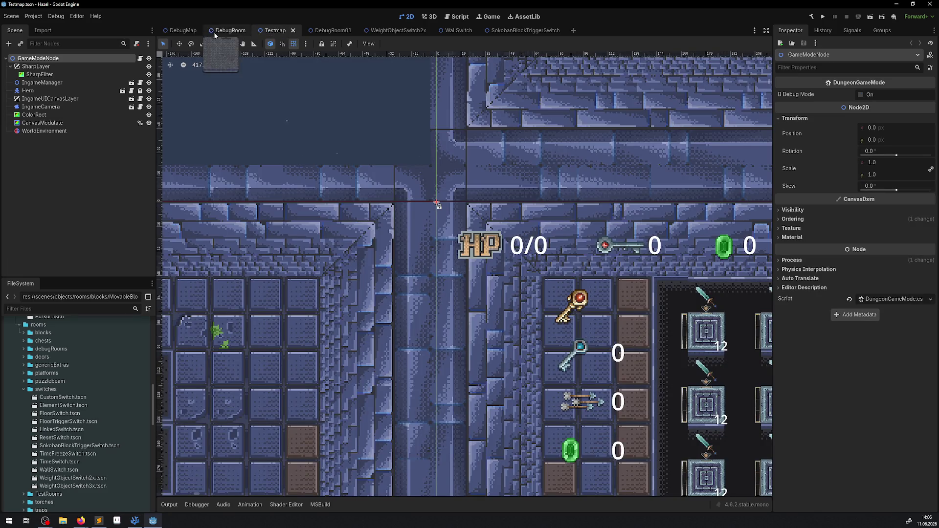
{"action": "left_click", "coordinate": [183, 30]}
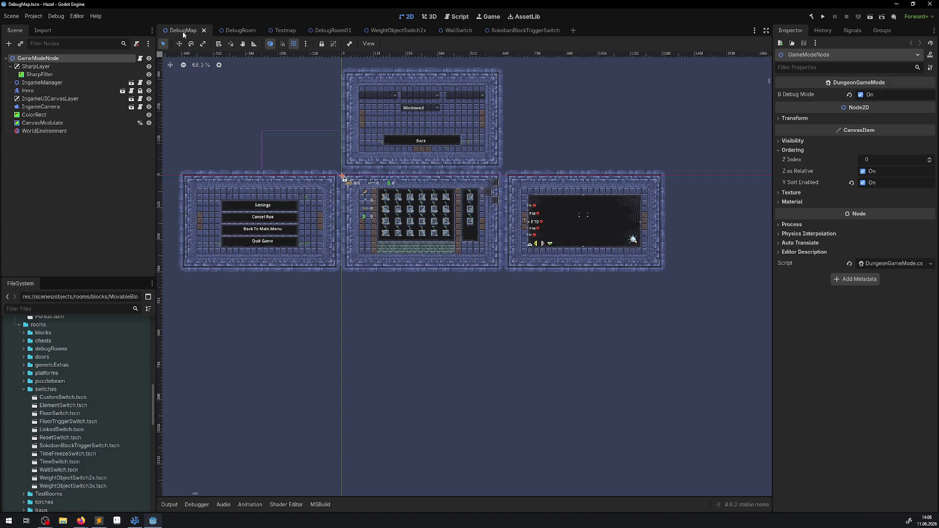
- Open IngameUICanvasLayer, view the ResetAnimation node and script, and select its AnimationPlayer
{"action": "left_click", "coordinate": [131, 99]}
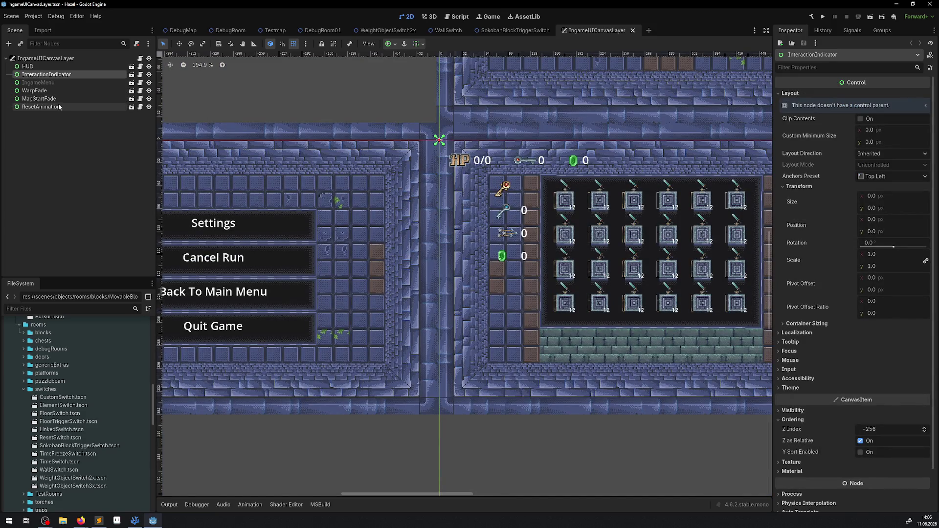
{"action": "left_click", "coordinate": [59, 106]}
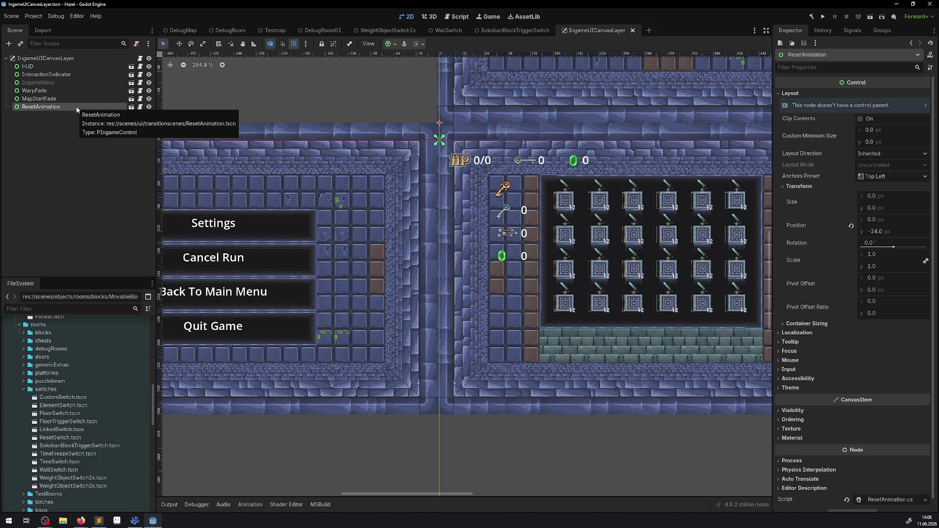
{"action": "left_click", "coordinate": [140, 107]}
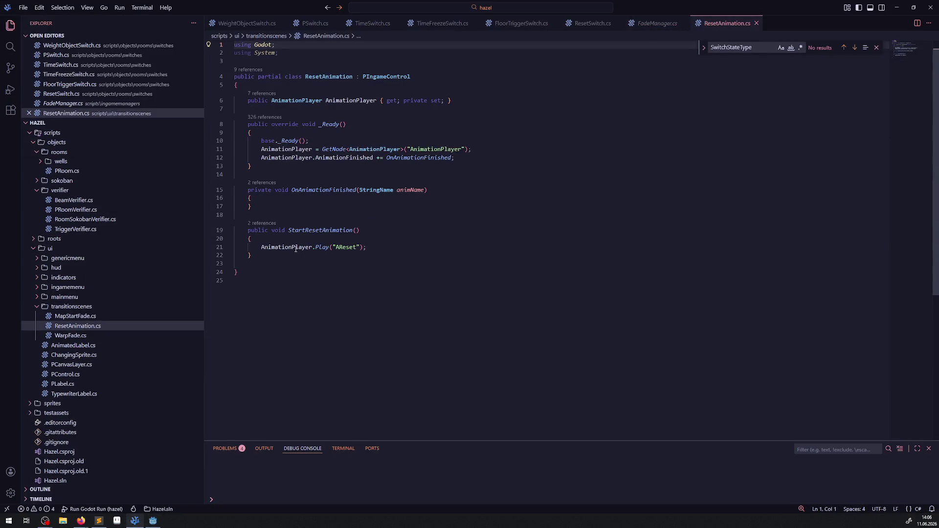
{"action": "left_click", "coordinate": [155, 525]}
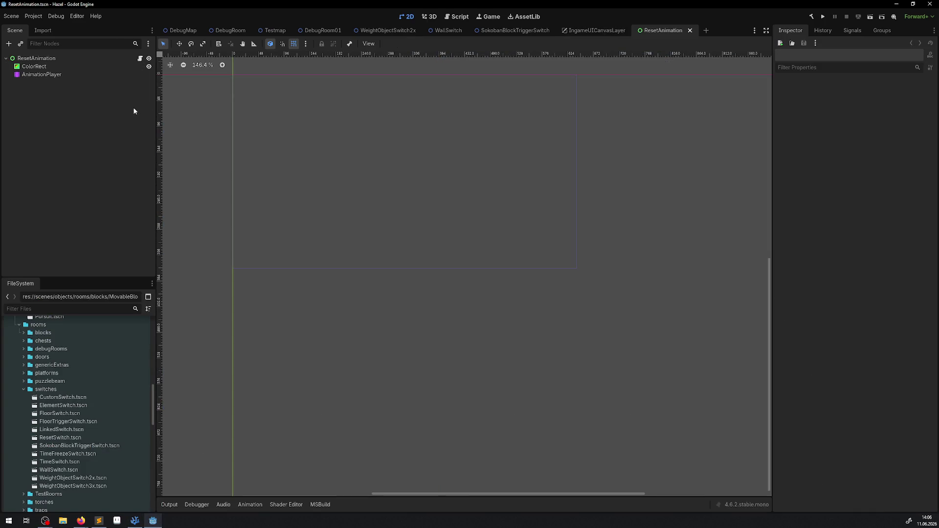
{"action": "left_click", "coordinate": [41, 75]}
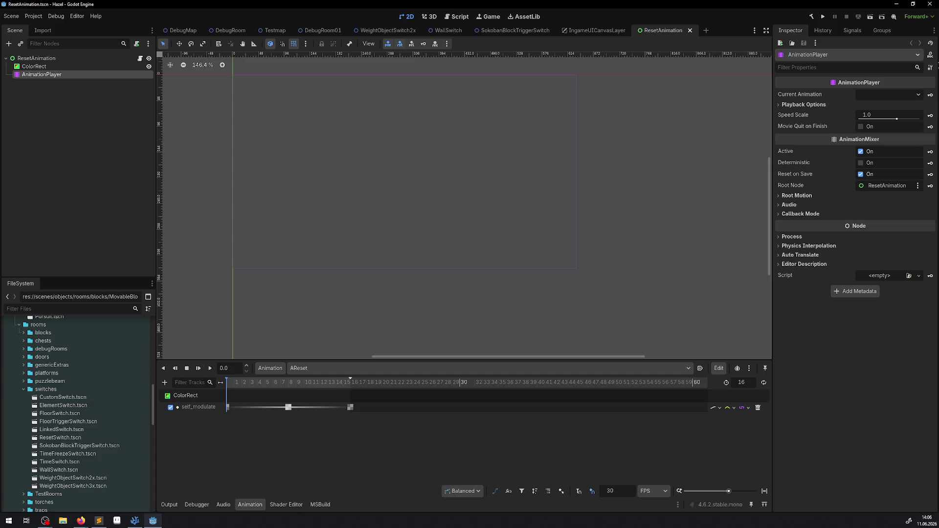
- Set the AnimationPlayer Speed Scale to 0.2, then save and run the game
{"action": "left_click", "coordinate": [881, 113]}
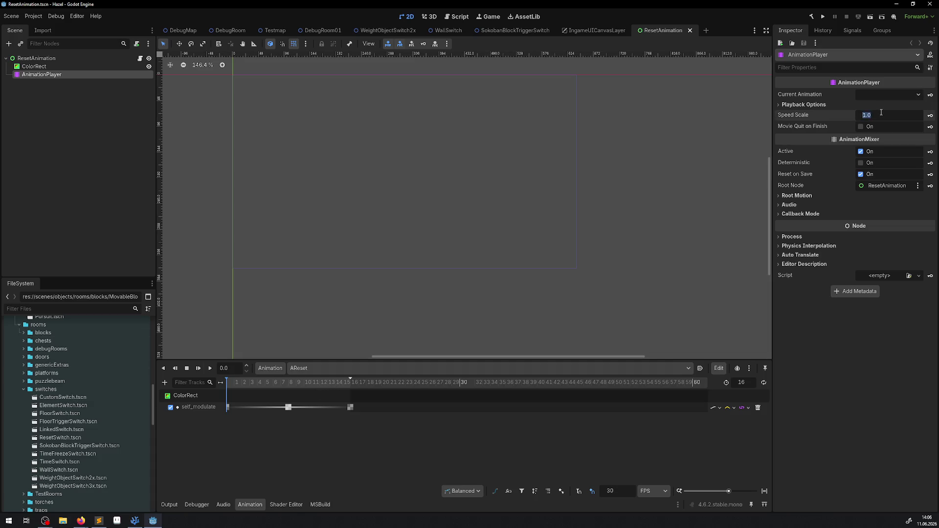
{"action": "type", "text": "0.2"}
{"action": "key", "text": "Return"}
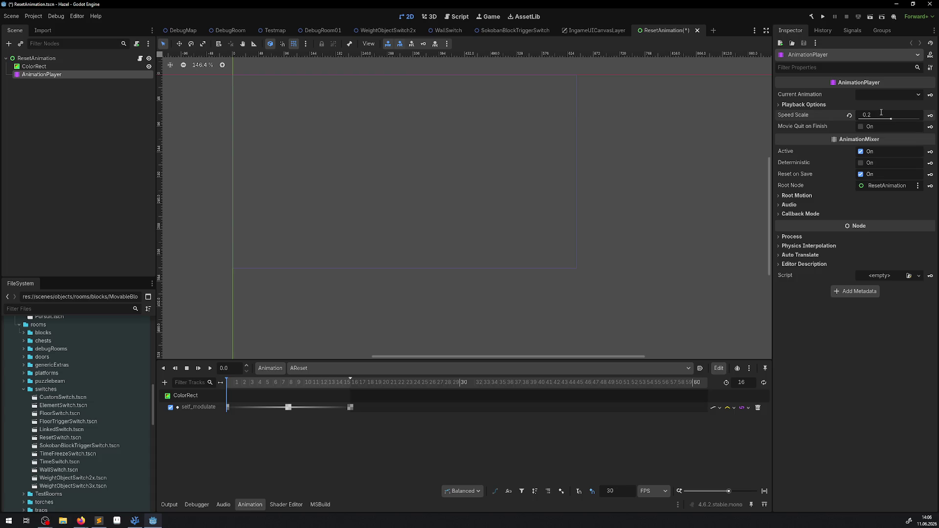
{"action": "key", "text": "F5"}
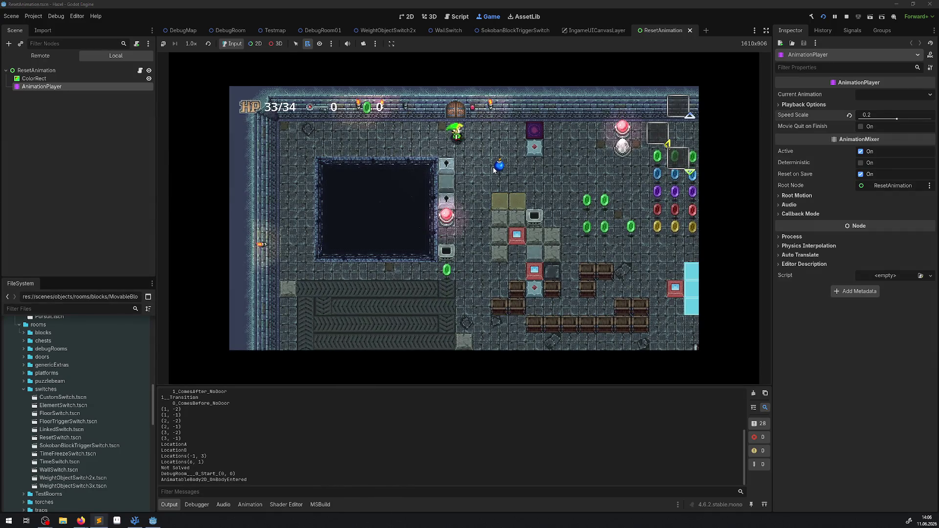
- Walk the player through the rooms to the reset switch, then through the top and bottom doors
{"action": "key", "text": "Down"}
{"action": "key", "text": "Right"}
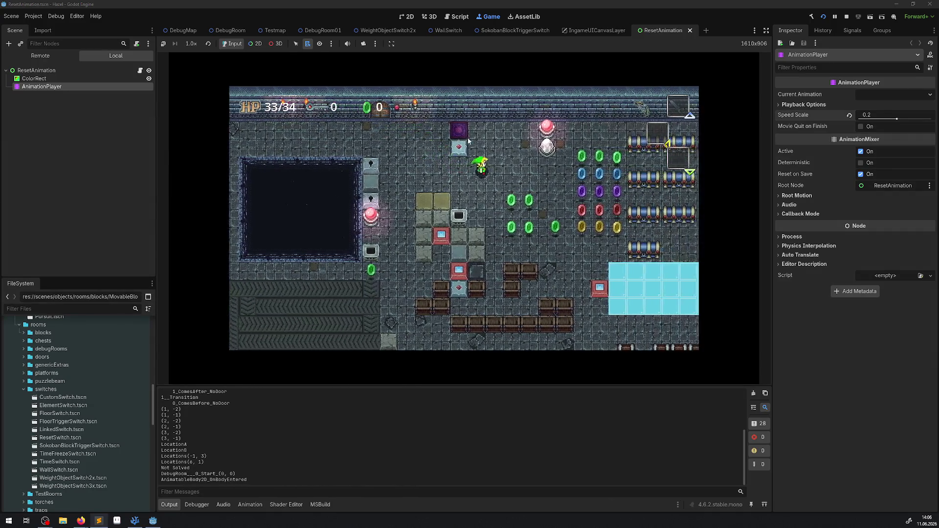
{"action": "key", "text": "Right"}
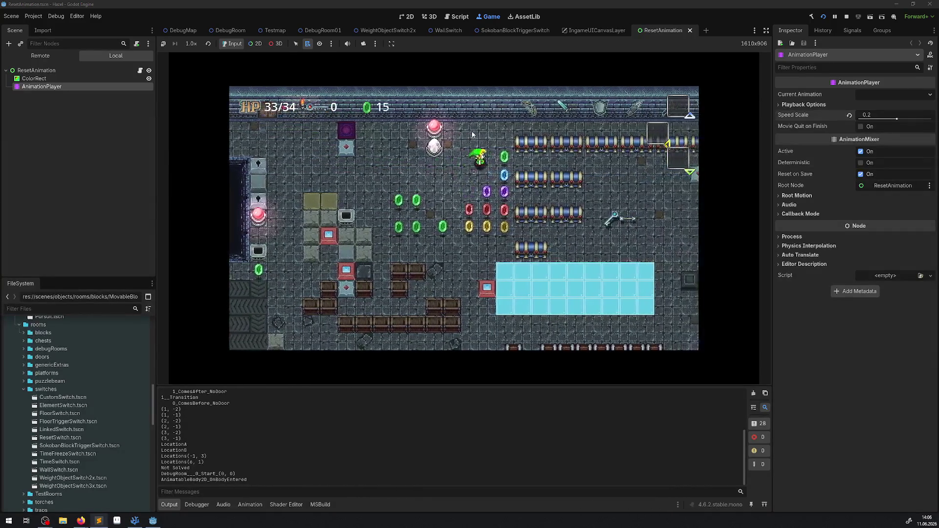
{"action": "key", "text": "Up"}
{"action": "key", "text": "Right"}
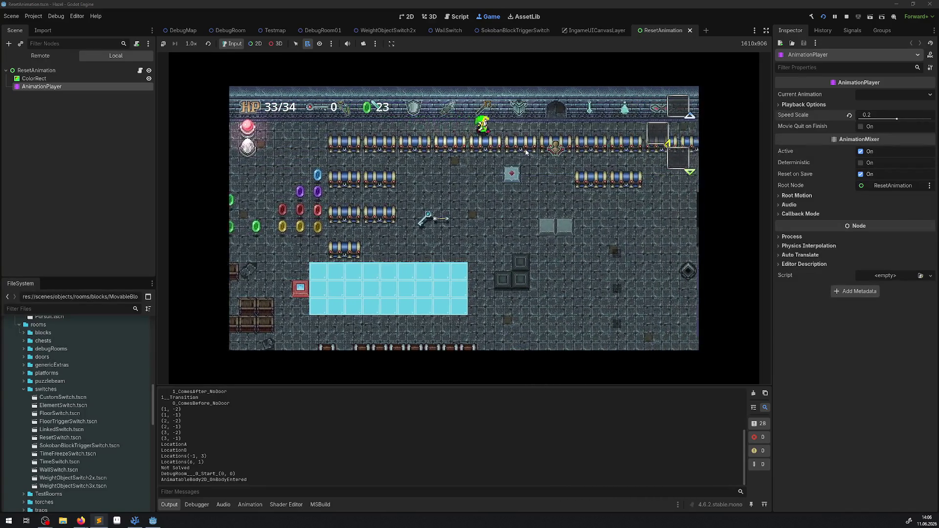
{"action": "key", "text": "Up"}
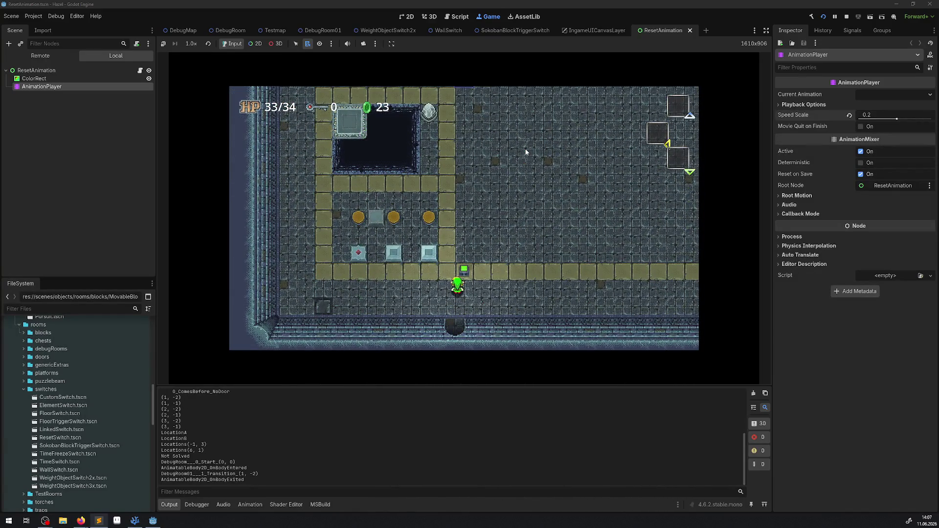
{"action": "key", "text": "Right"}
{"action": "key", "text": "Up"}
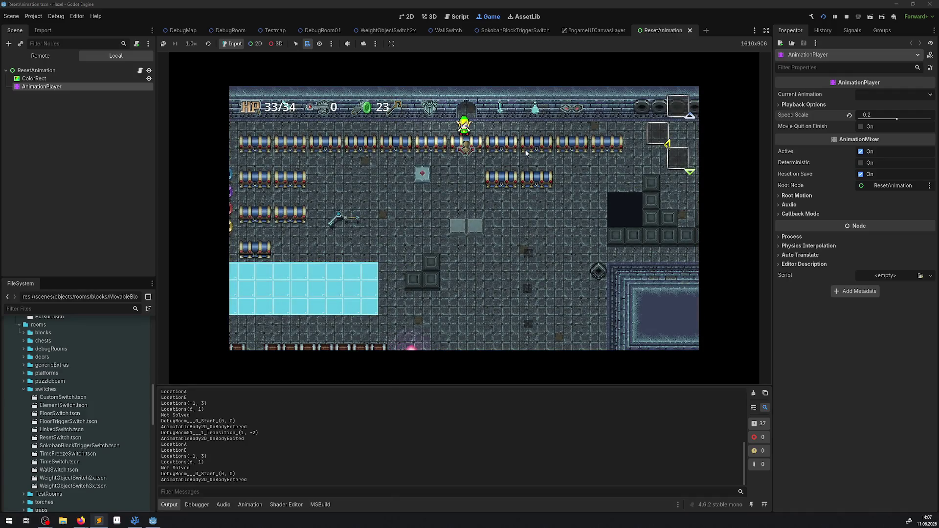
{"action": "key", "text": "Up"}
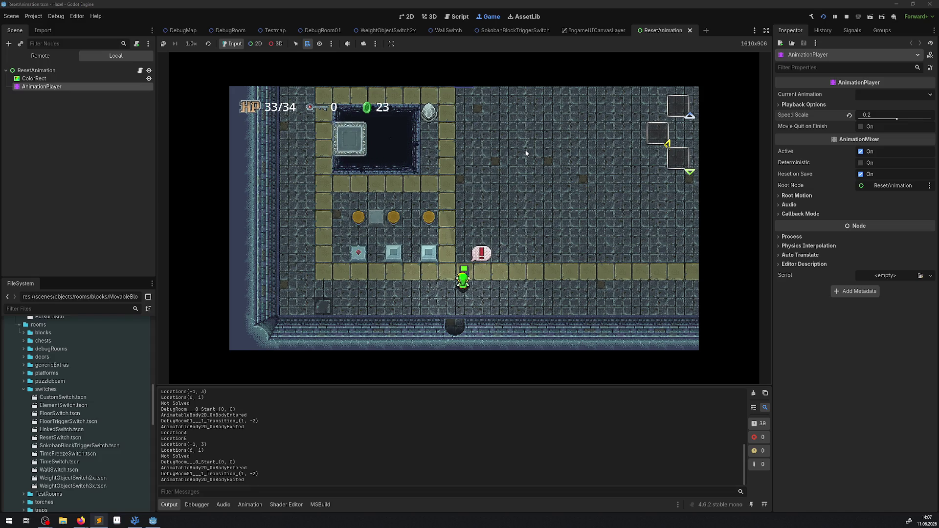
{"action": "key", "text": "Down"}
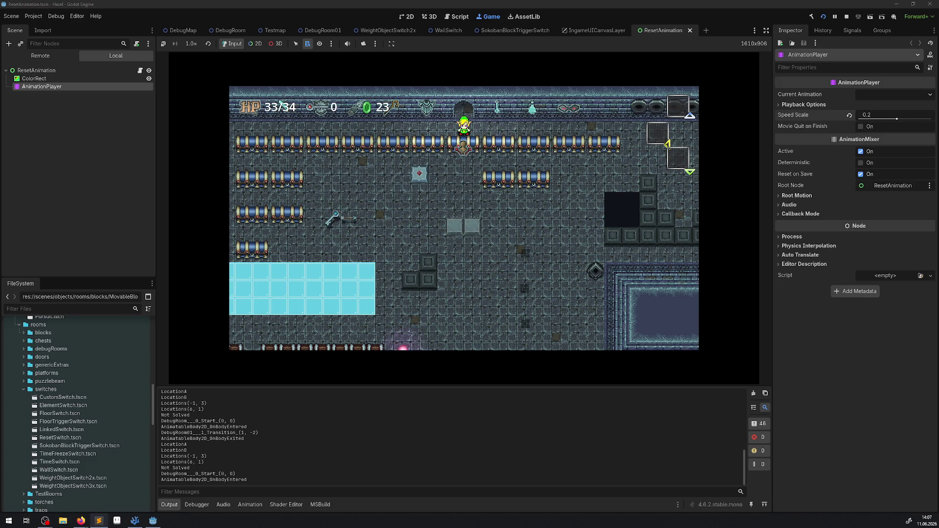
- Walk up and left to test the reset switch, stop the game, and switch to the browser
{"action": "key", "text": "Up"}
{"action": "key", "text": "Up"}
{"action": "key", "text": "Left"}
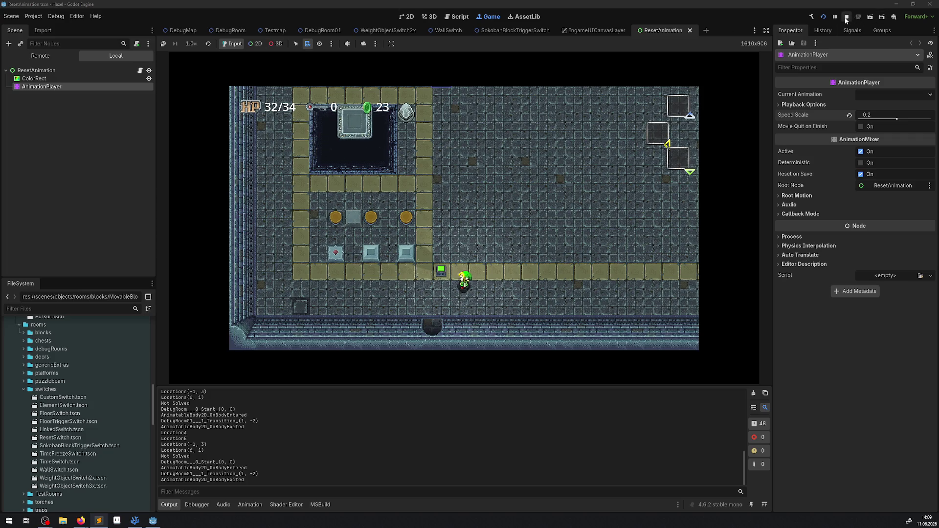
{"action": "key", "text": "F8"}
{"action": "key", "text": "alt+Tab"}
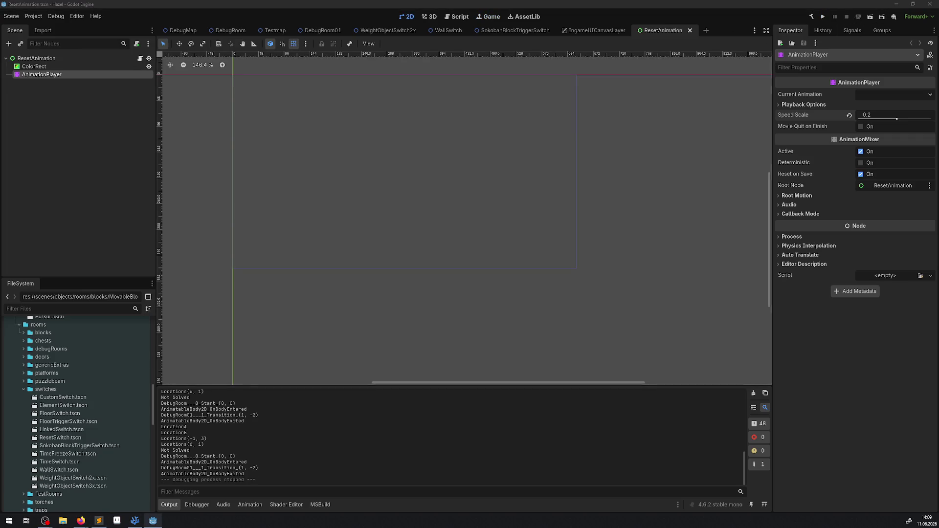